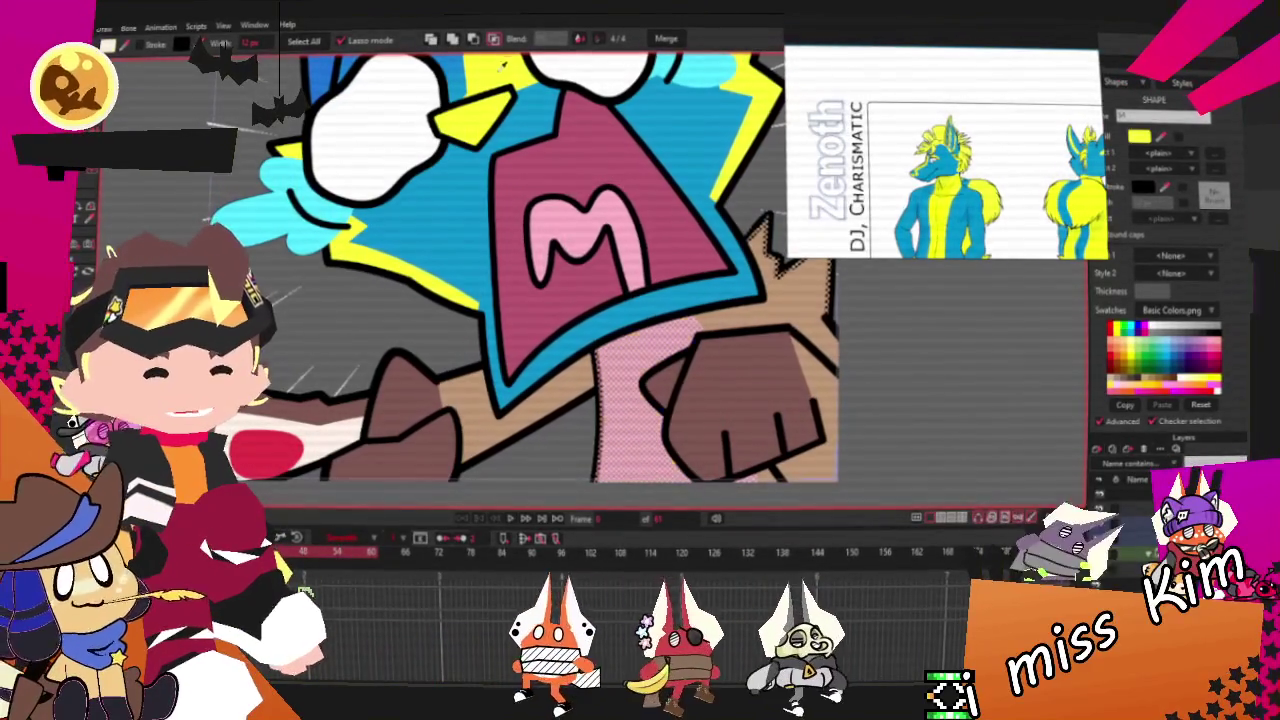
Step: Fill the chest area under the open mouth with yellow instead of the pink halftone
click(752, 308)
click(786, 321)
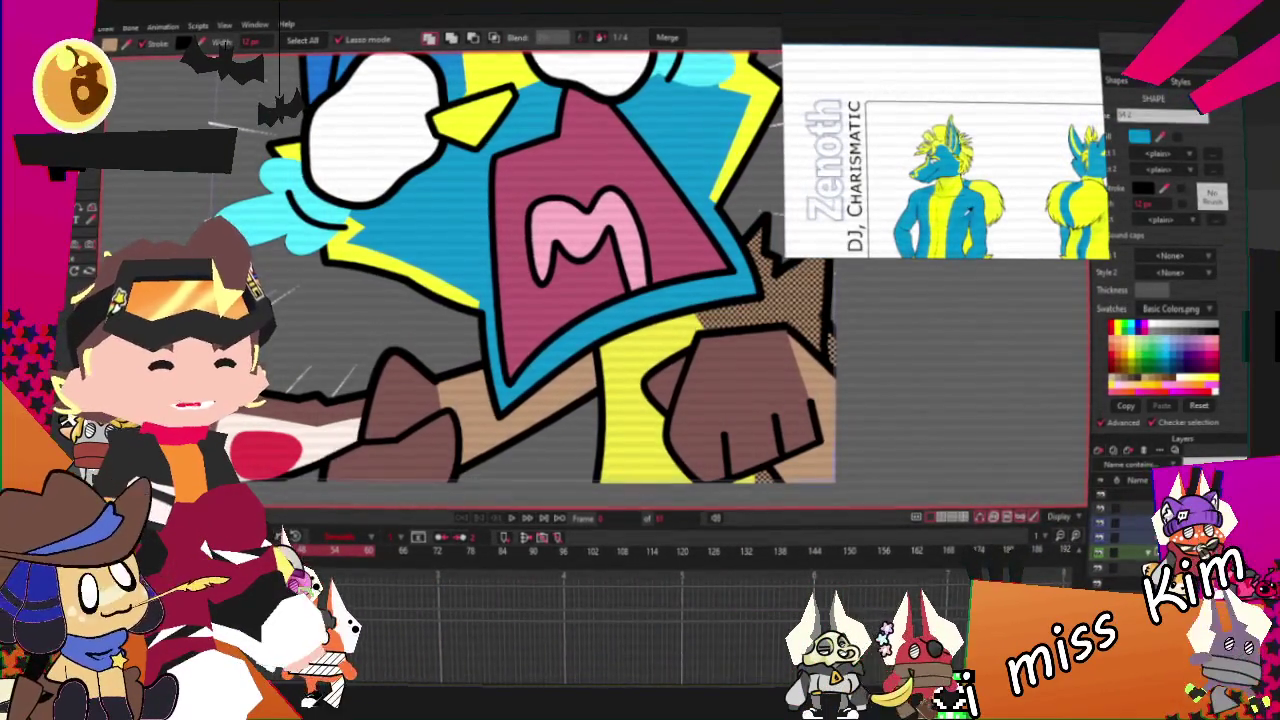
click(712, 291)
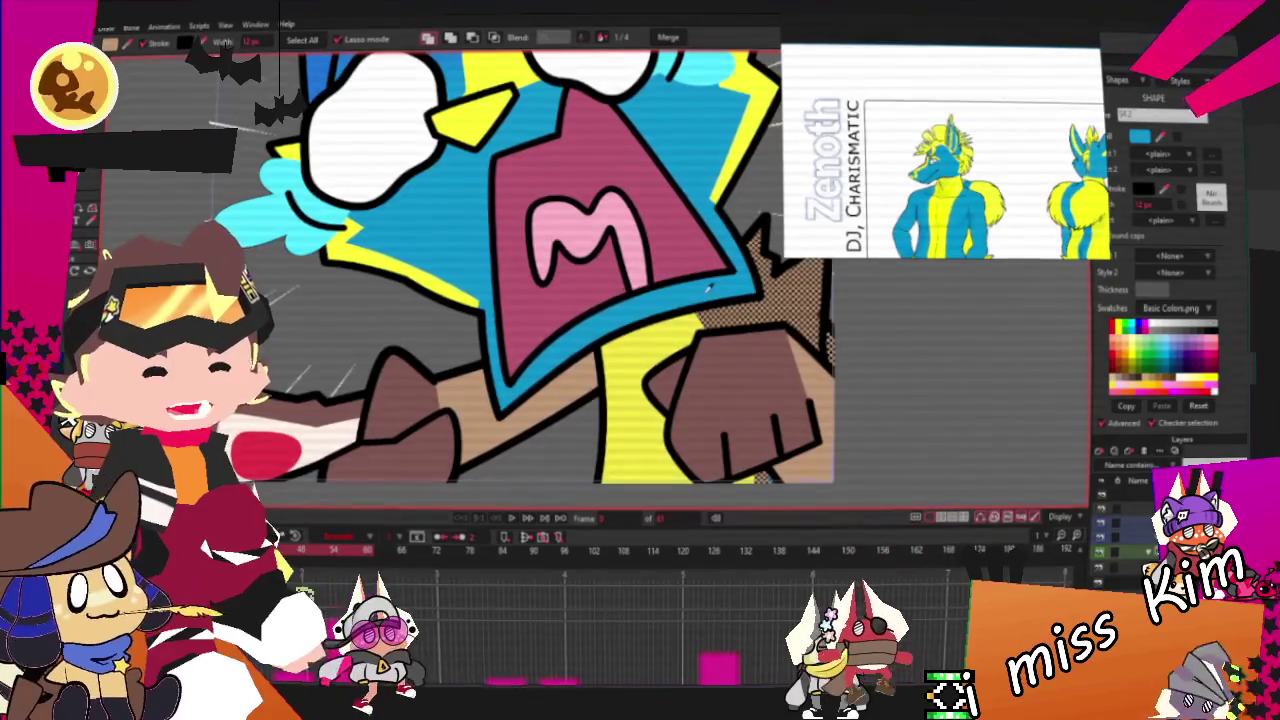
scroll(712, 291, down, 3)
scroll(697, 366, up, 2)
scroll(697, 366, down, 3)
key(t)
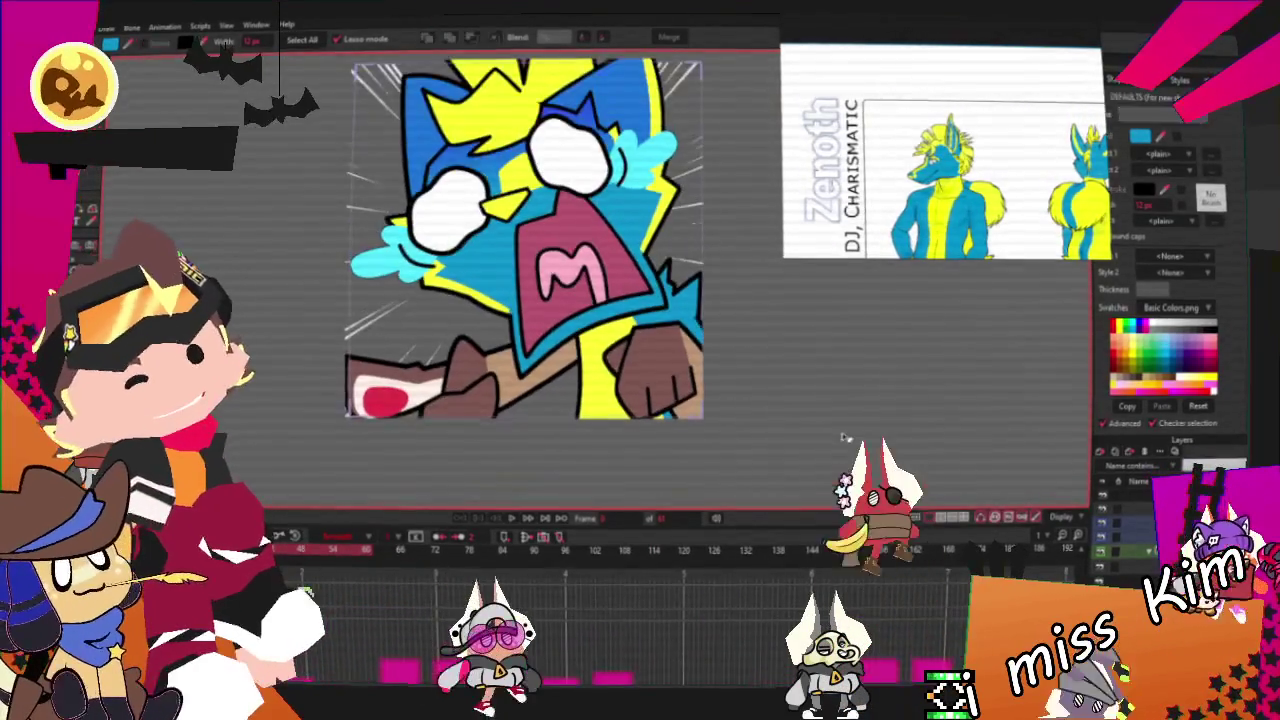
scroll(628, 344, up, 2)
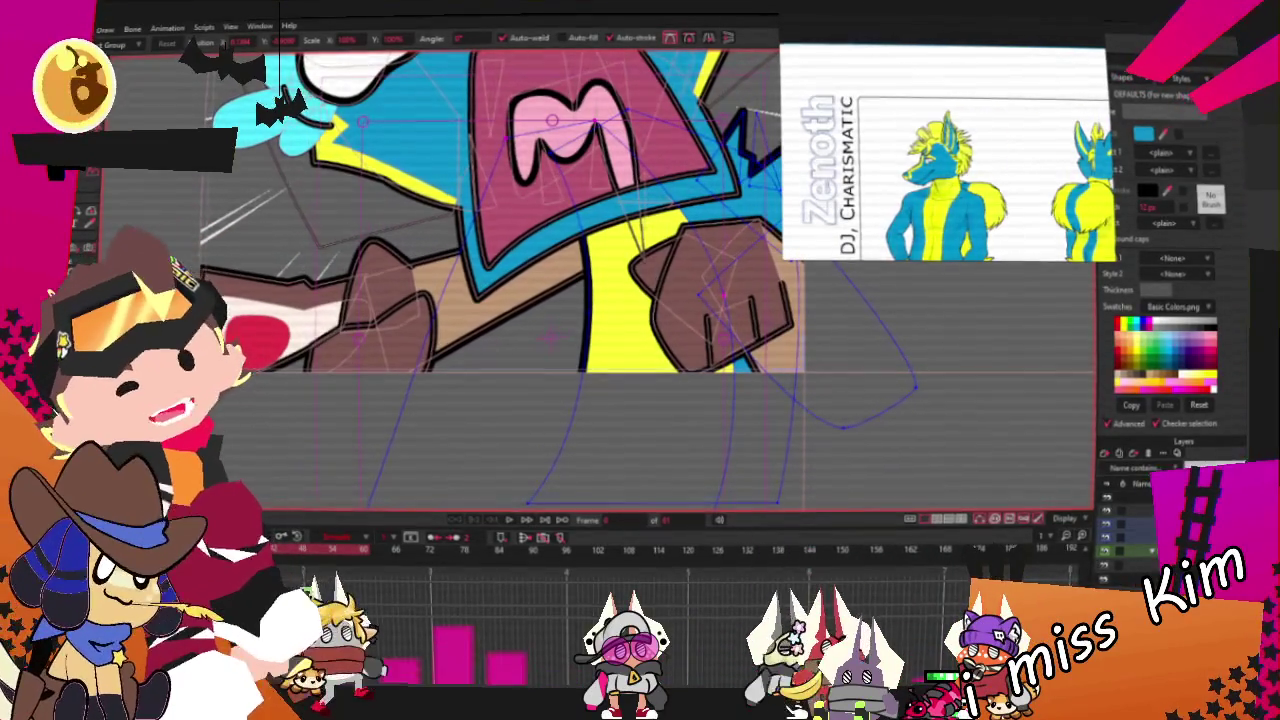
Step: Drag the blue outline's lower-left points right and down to reshape the body below the fist
scroll(500, 356, down, 2)
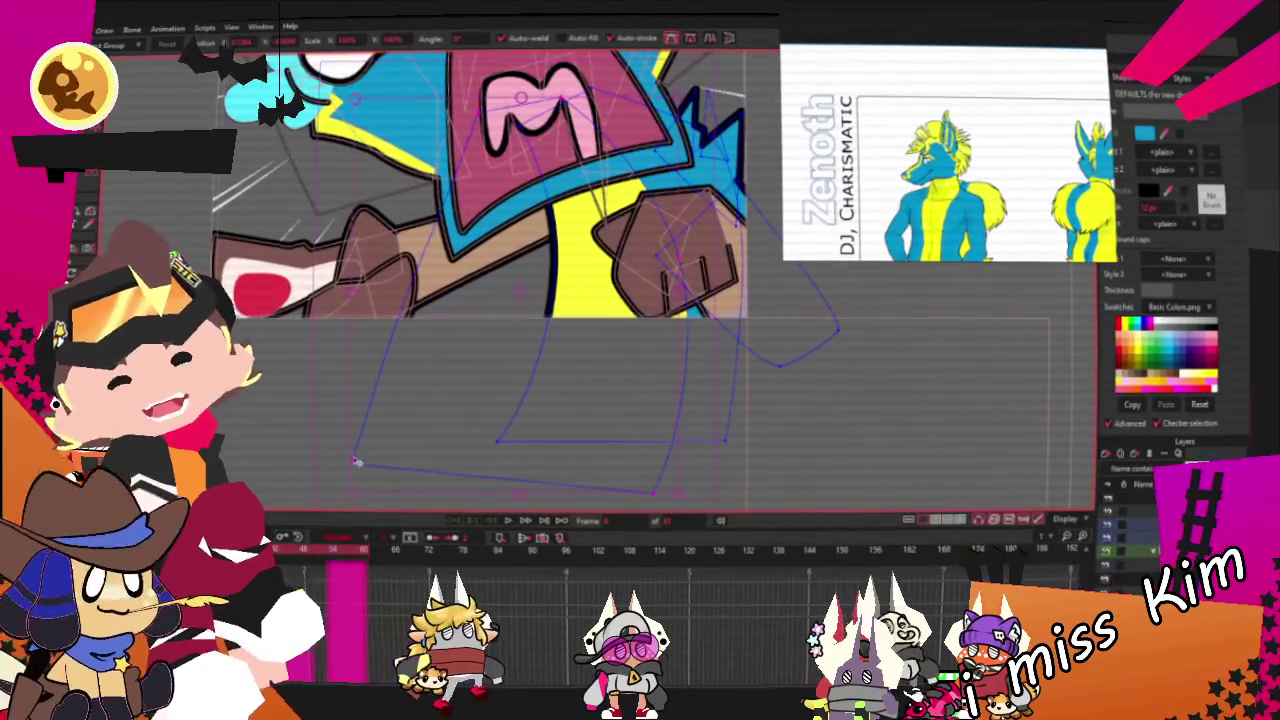
drag(355, 466, 490, 473)
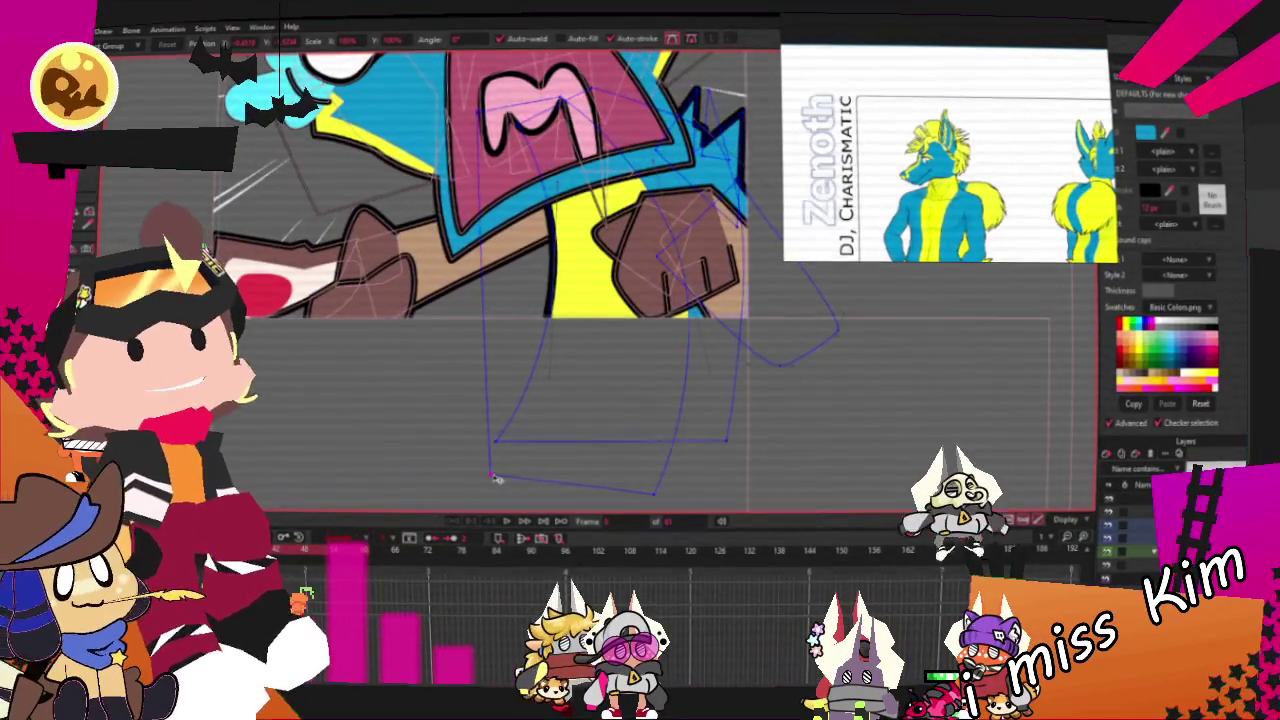
scroll(674, 266, up, 2)
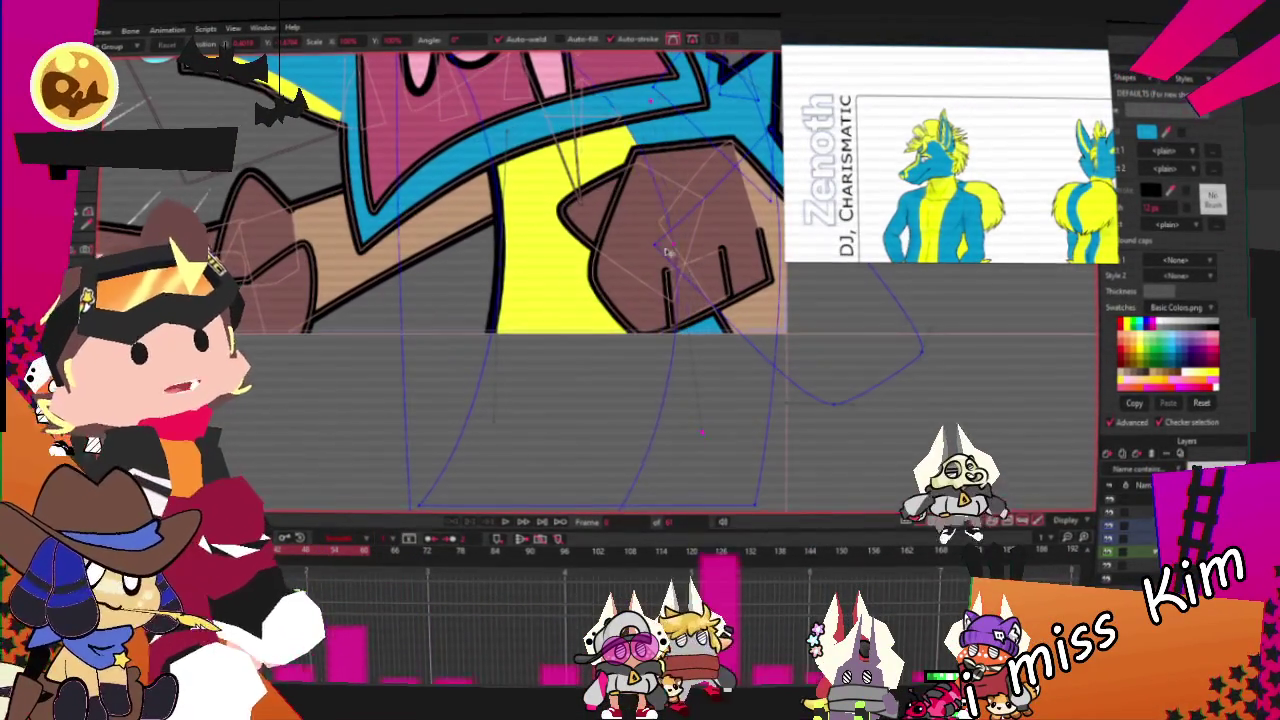
scroll(468, 120, down, 2)
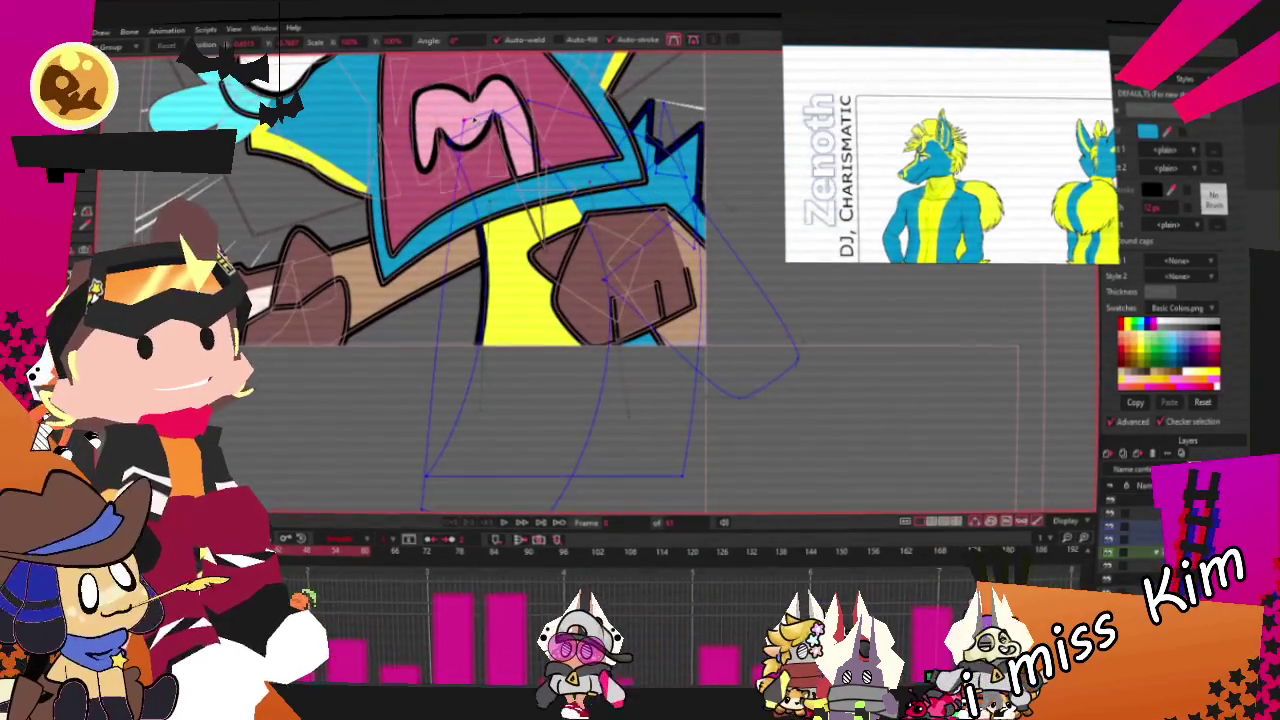
drag(468, 120, 393, 508)
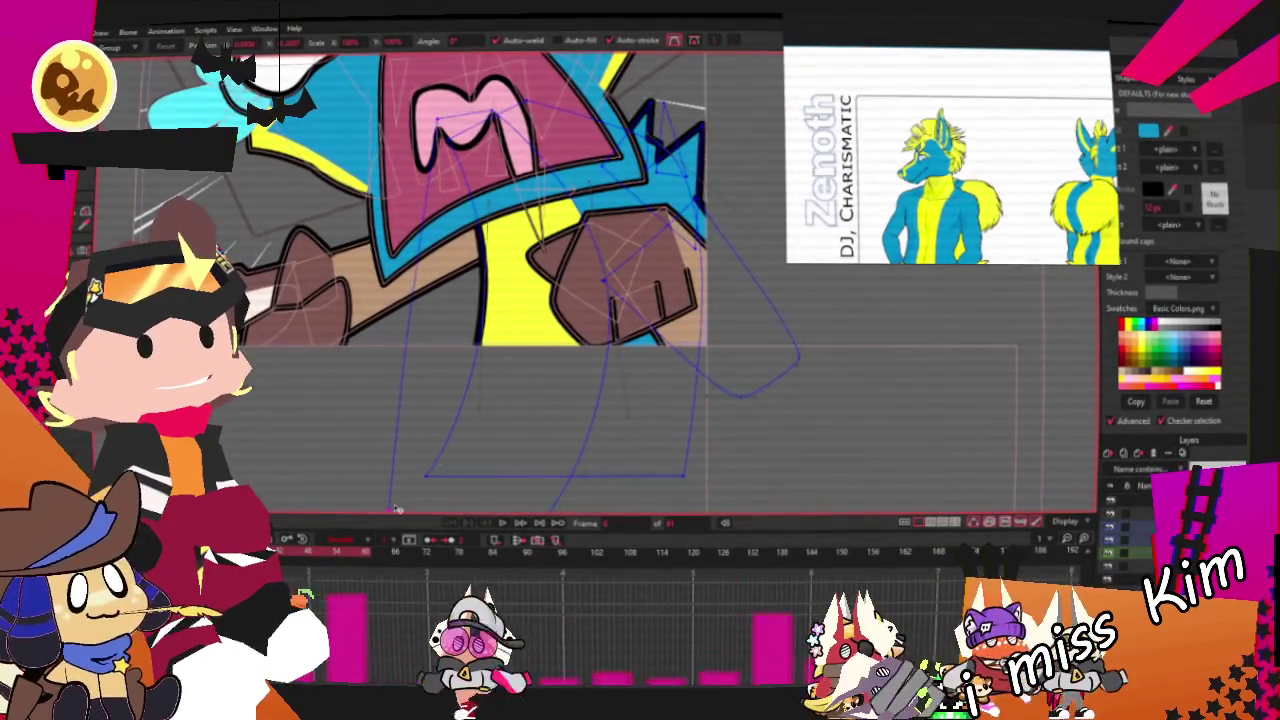
scroll(530, 305, up, 2)
scroll(530, 305, down, 3)
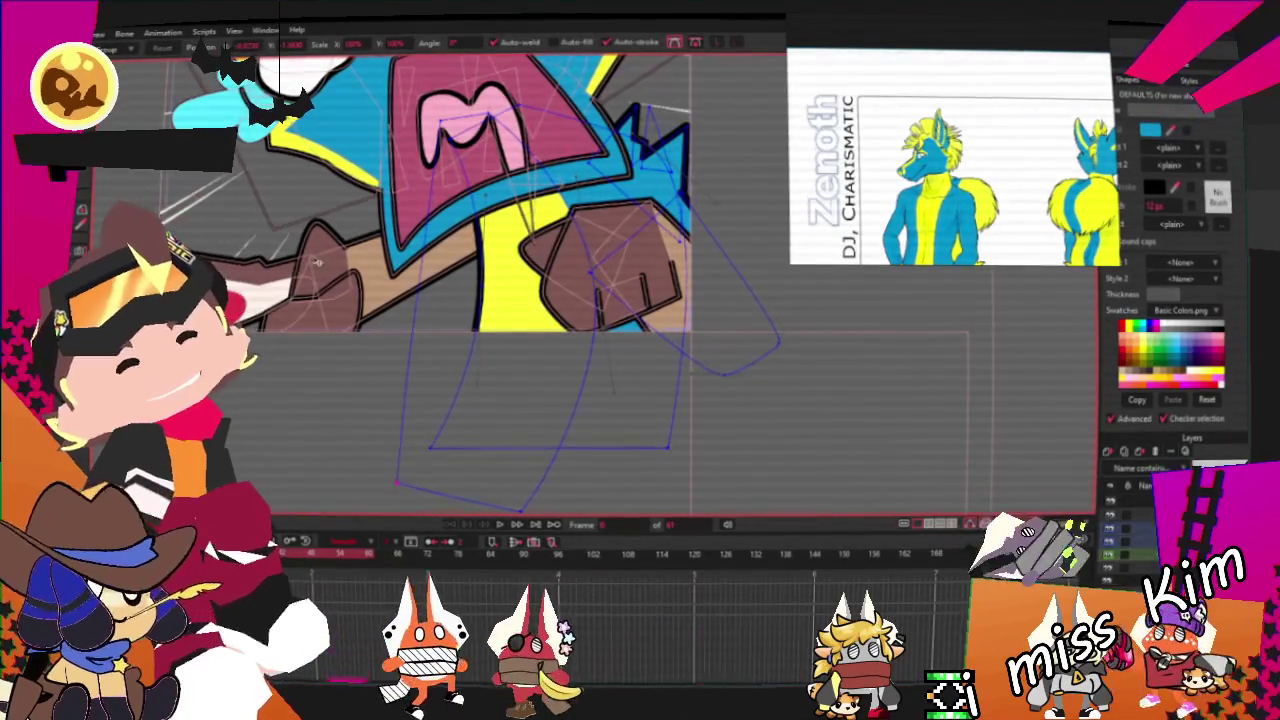
click(100, 181)
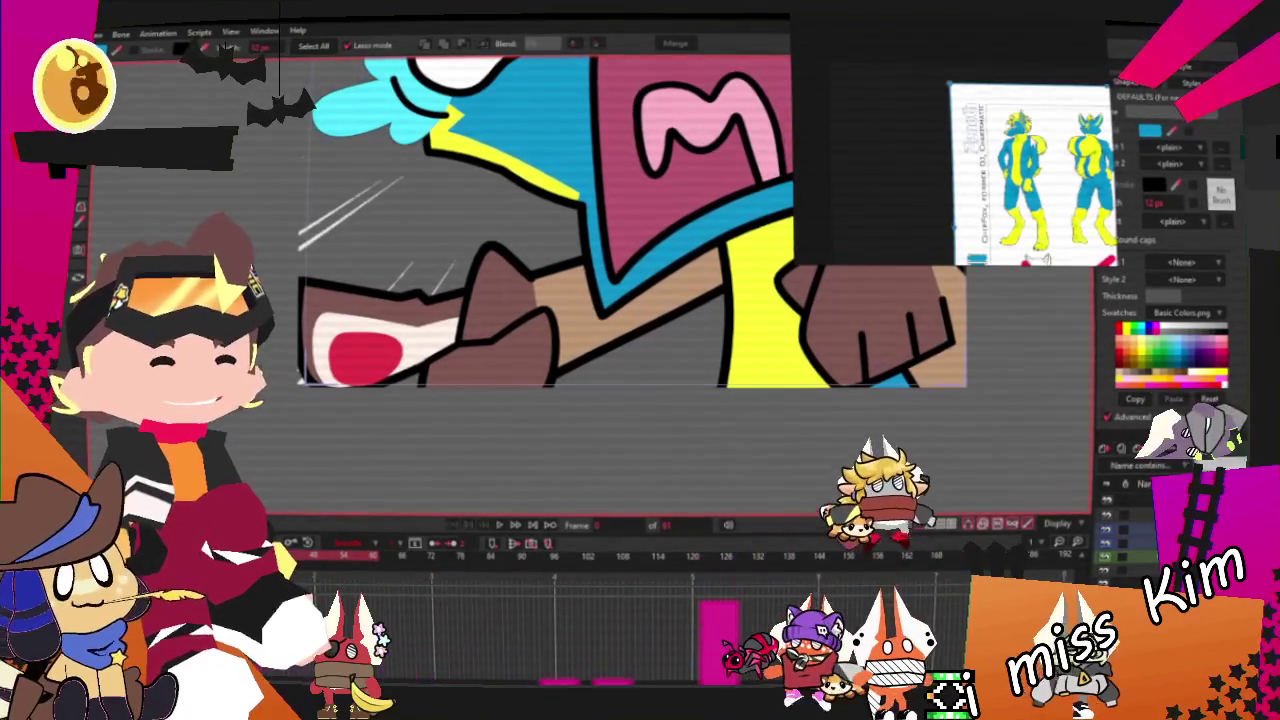
Step: Refill the two brown shapes at lower left with yellow
scroll(523, 351, up, 3)
click(415, 305)
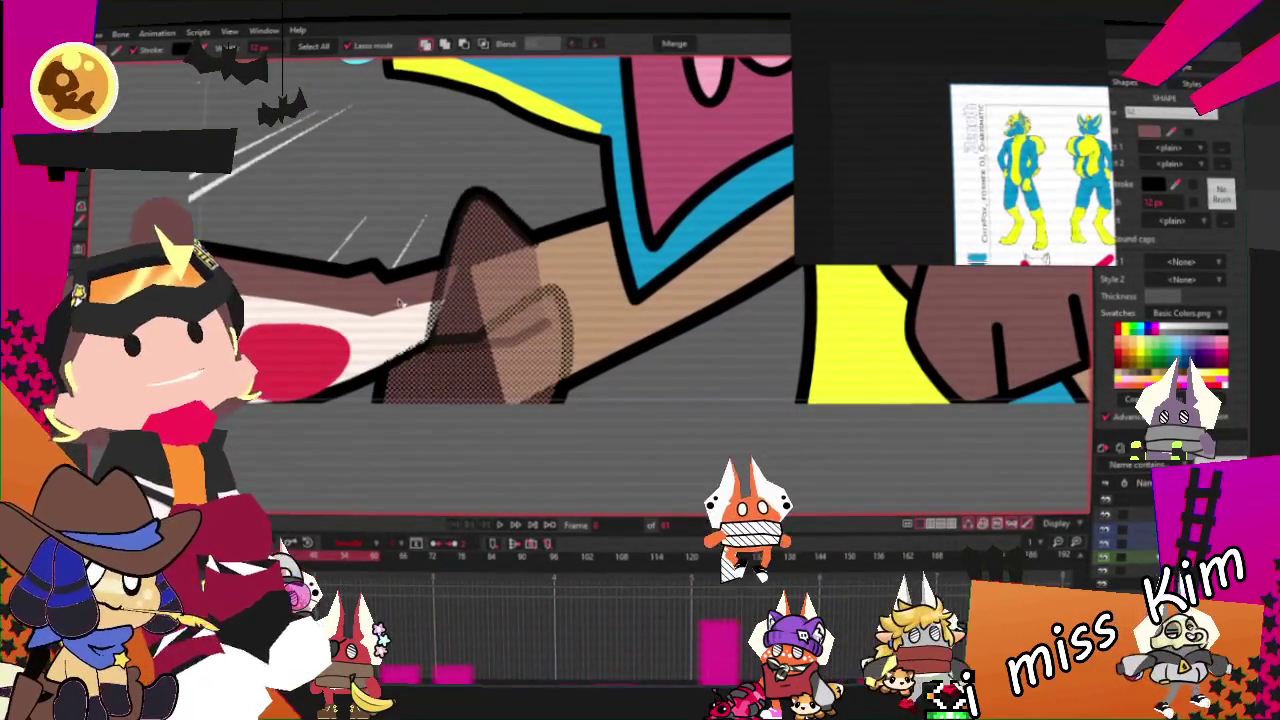
shift+click(330, 300)
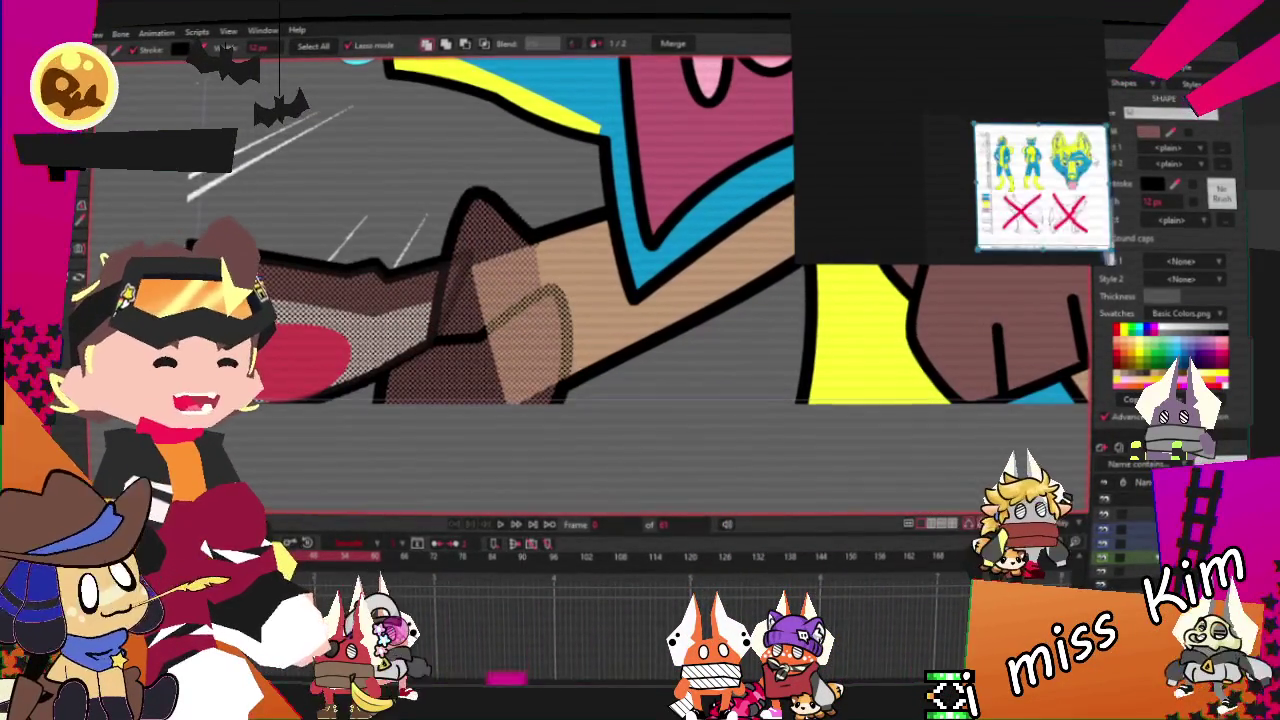
scroll(599, 326, down, 2)
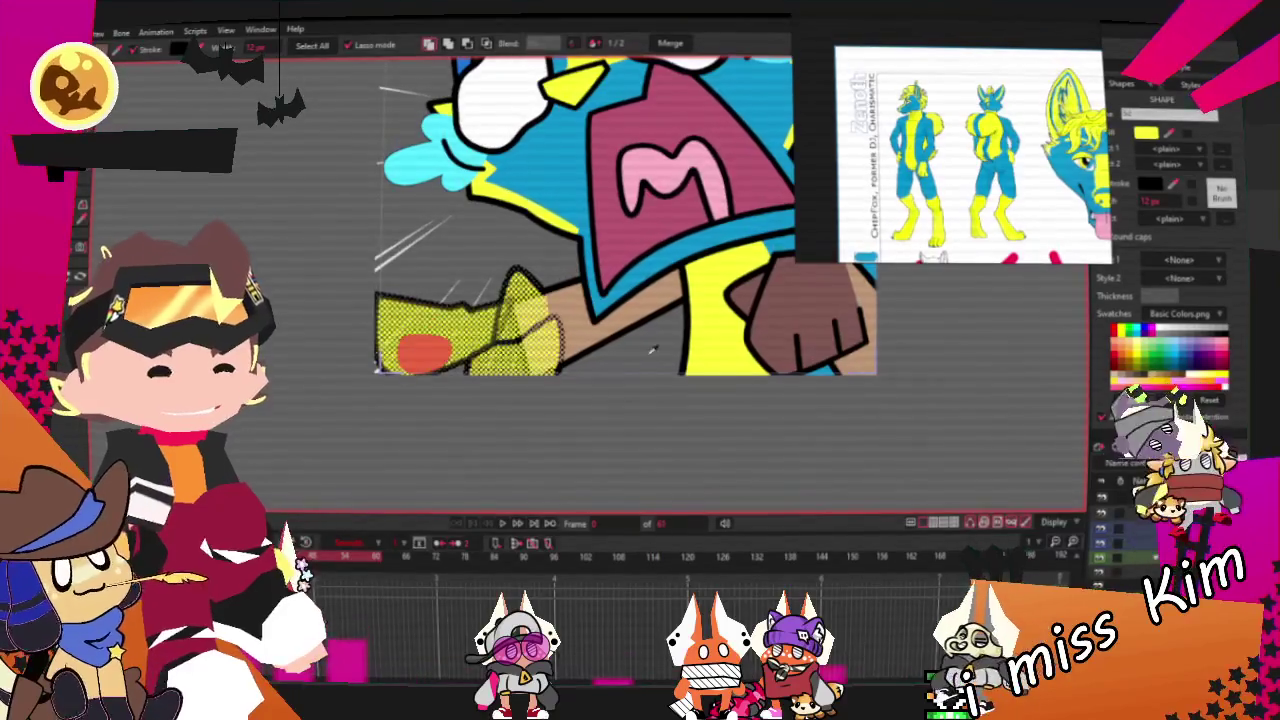
click(1138, 340)
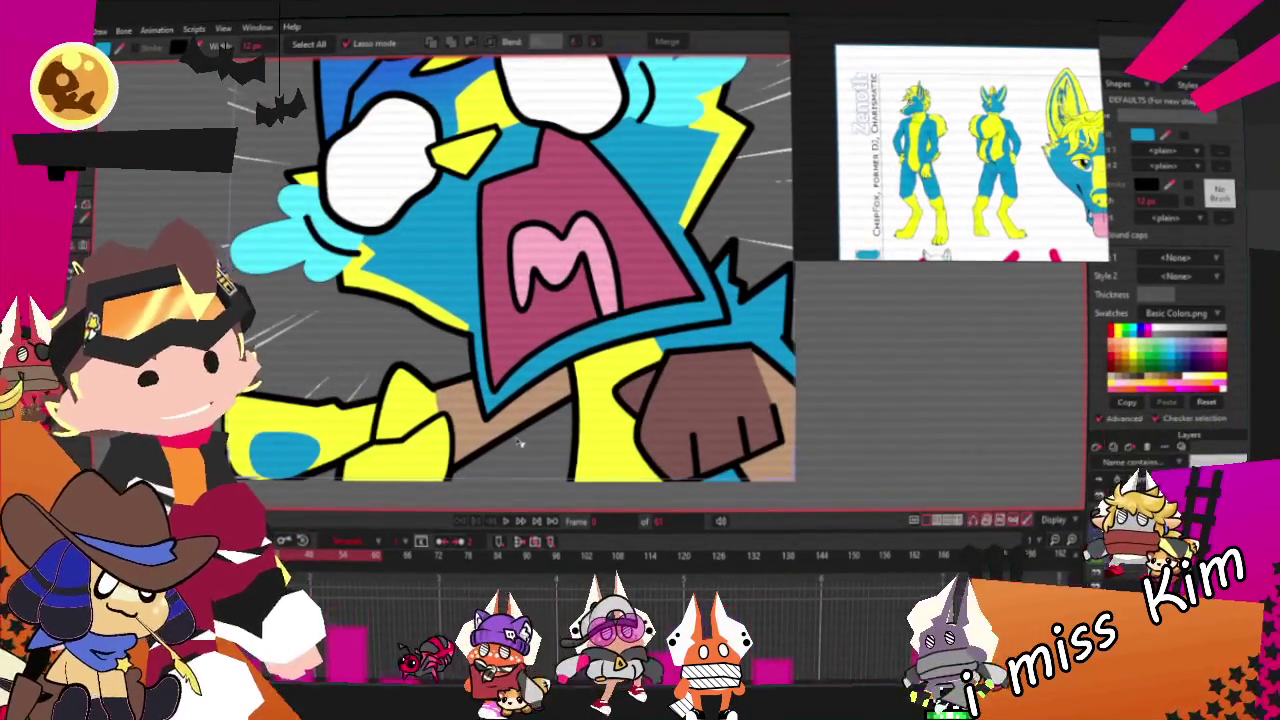
Step: Delete the brown stick shape and refill the brown fist yellow
click(519, 444)
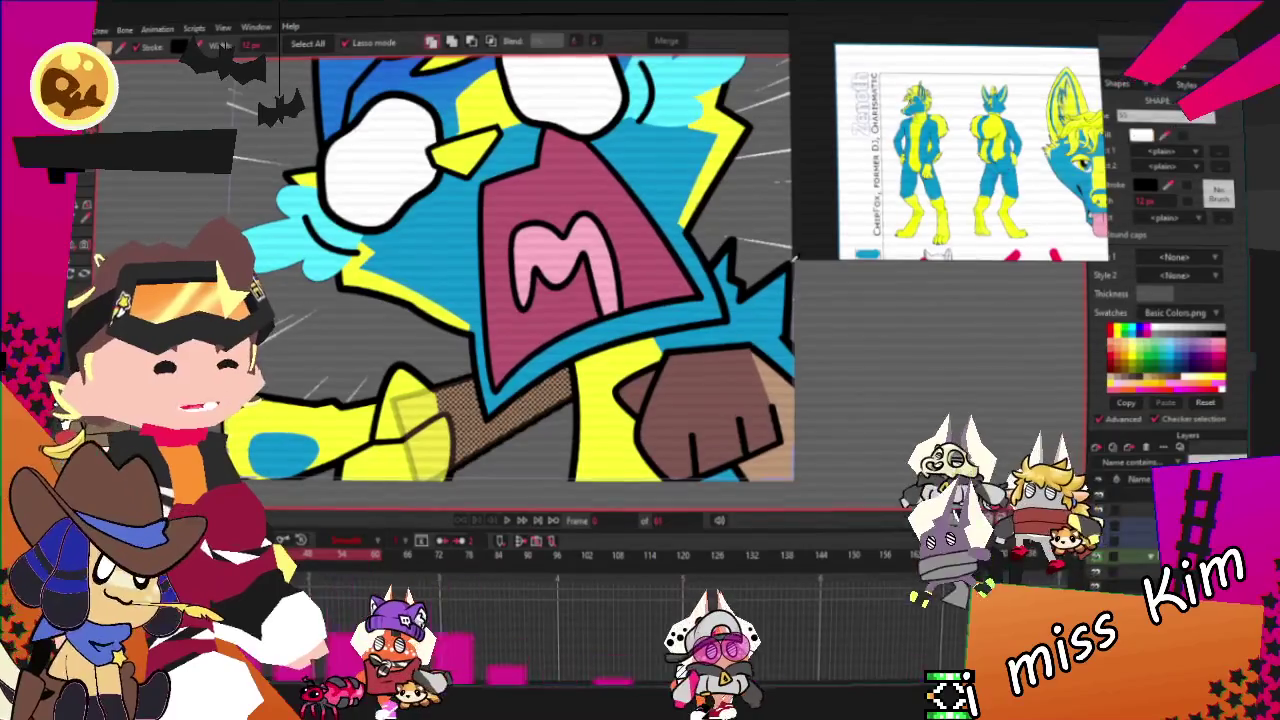
key(Delete)
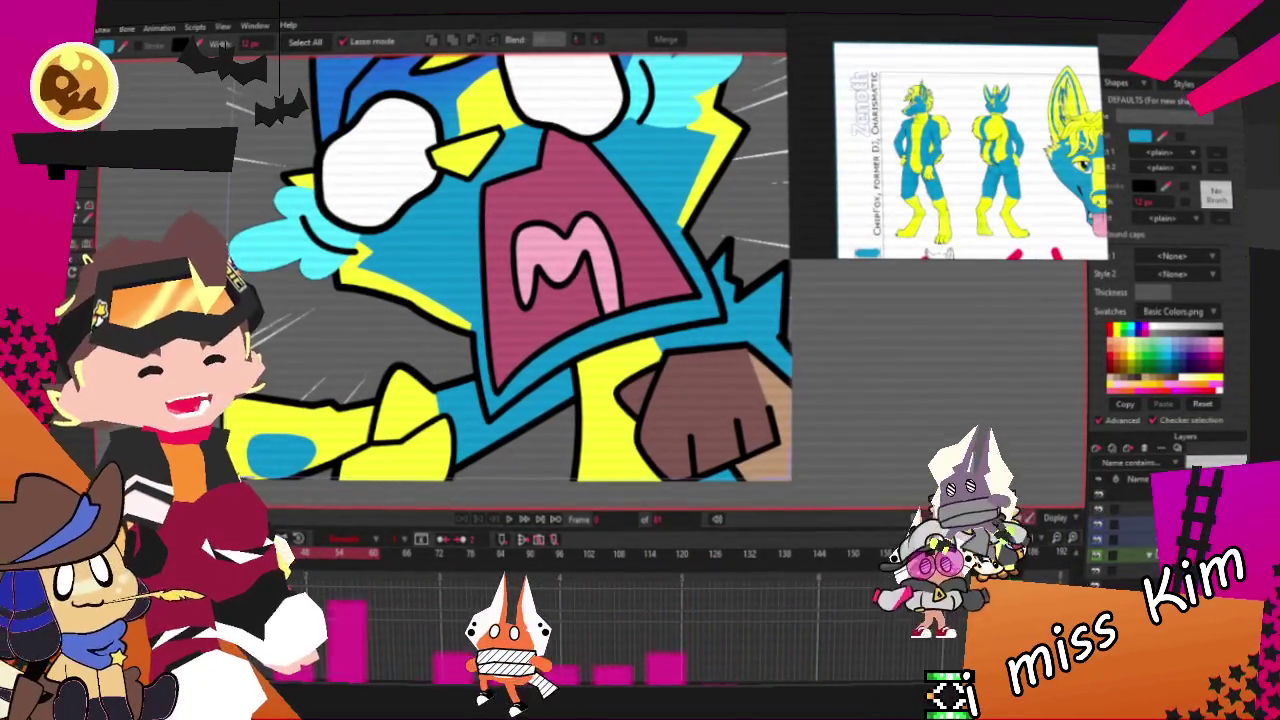
click(726, 440)
scroll(632, 332, up, 3)
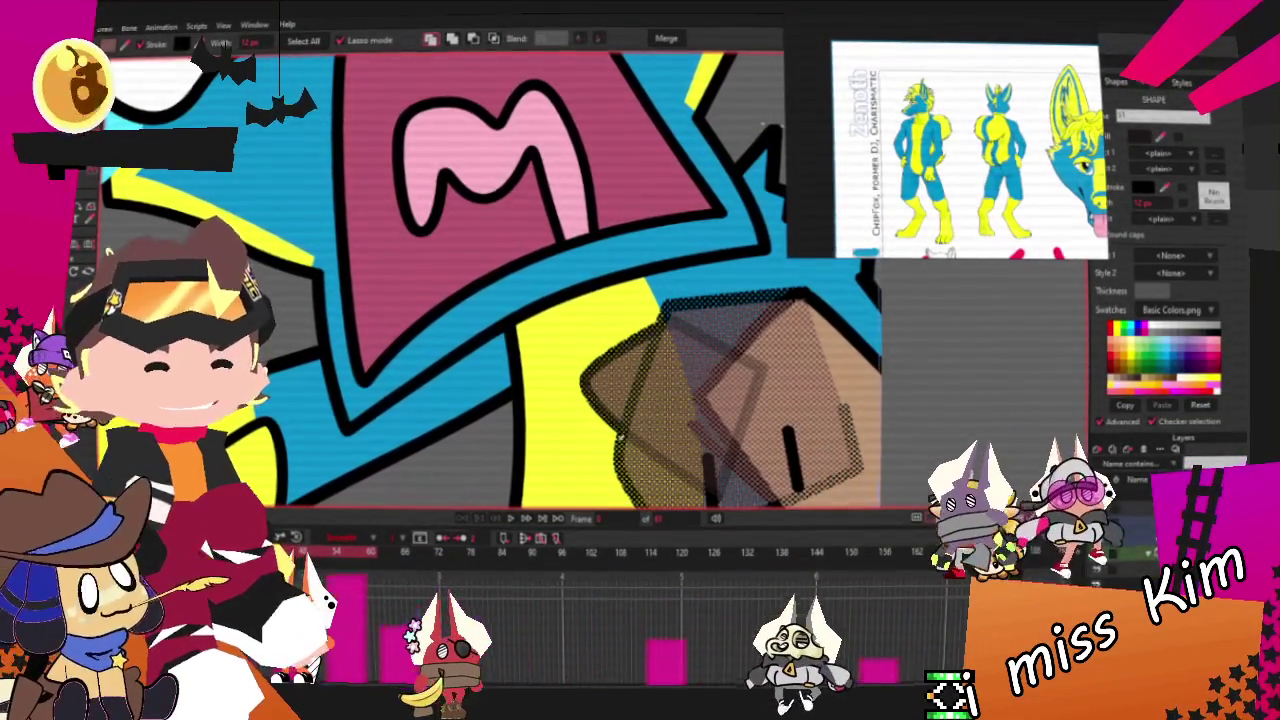
click(1150, 345)
scroll(838, 368, down, 3)
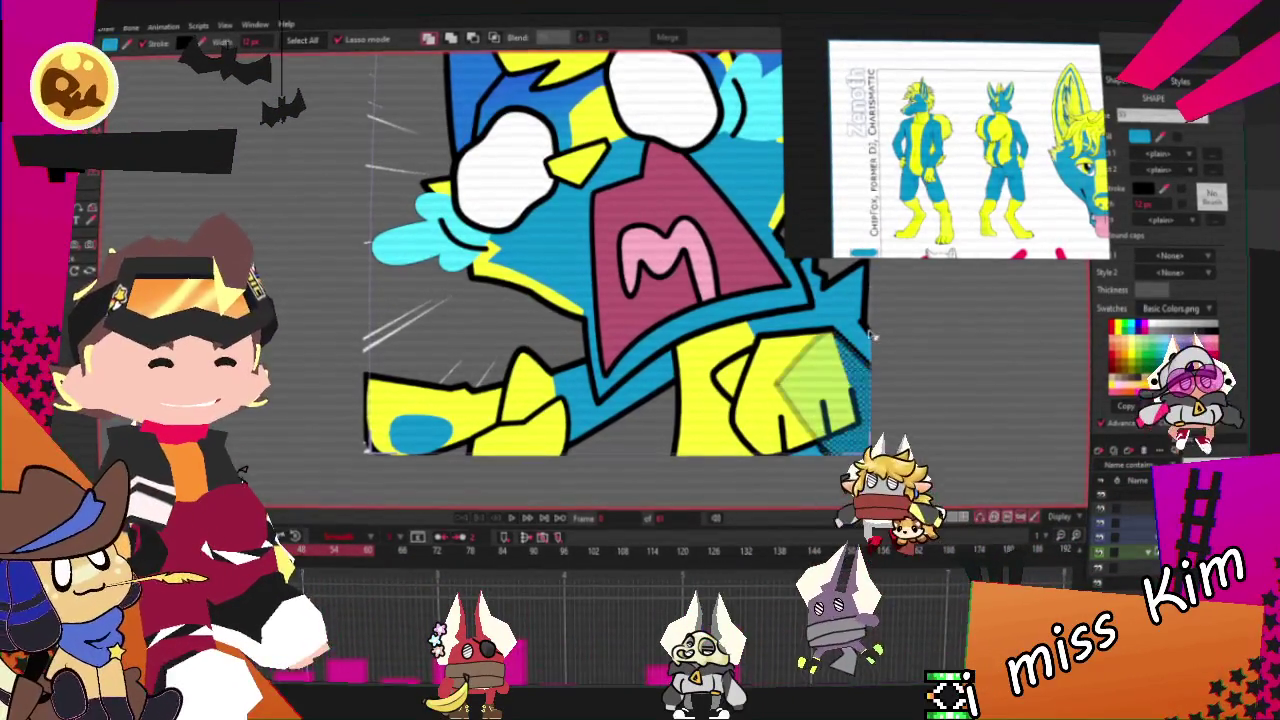
scroll(625, 430, down, 3)
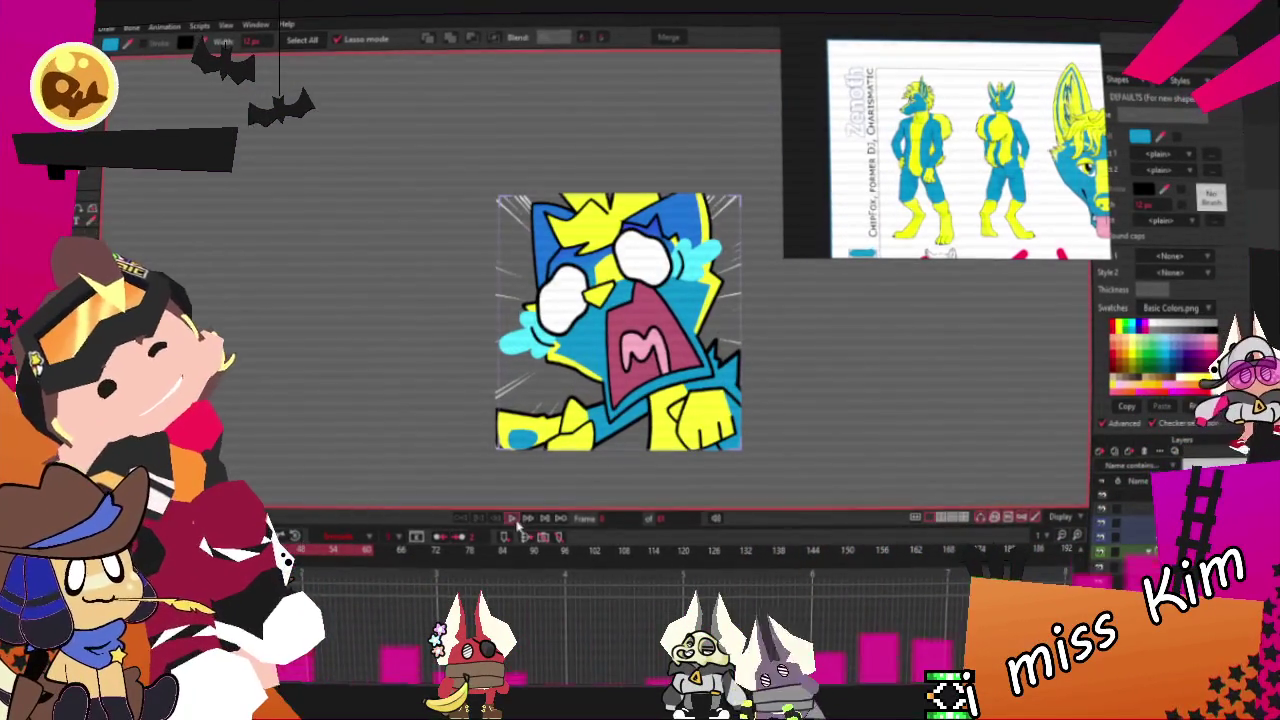
Step: Play the animation to preview the recoloured screaming character
click(511, 519)
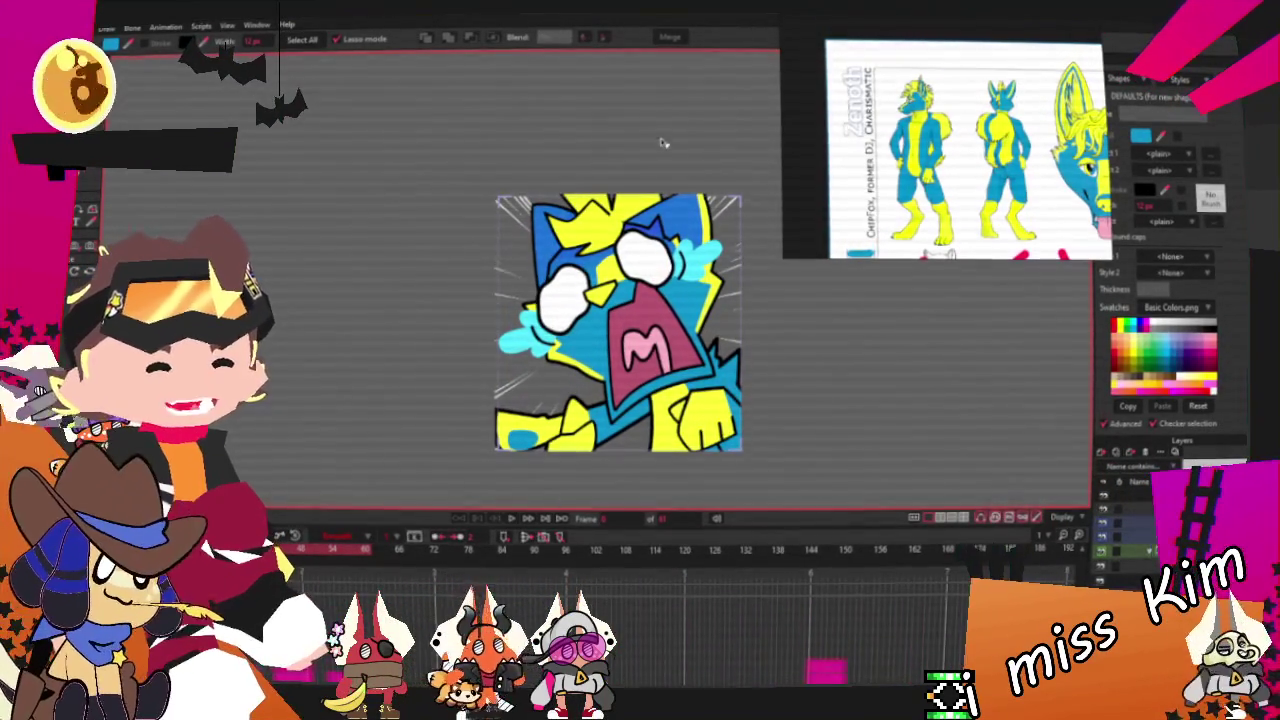
scroll(703, 280, up, 2)
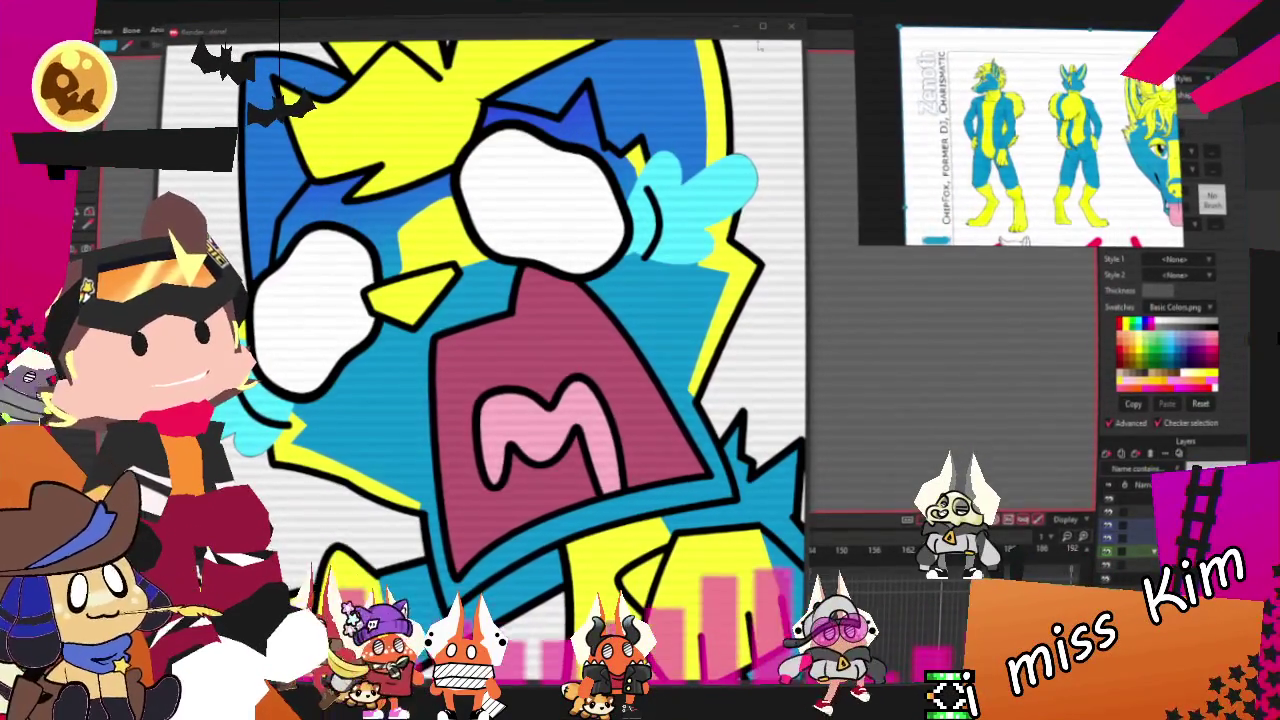
Step: Close the render preview window and check Moho's File menu
click(792, 27)
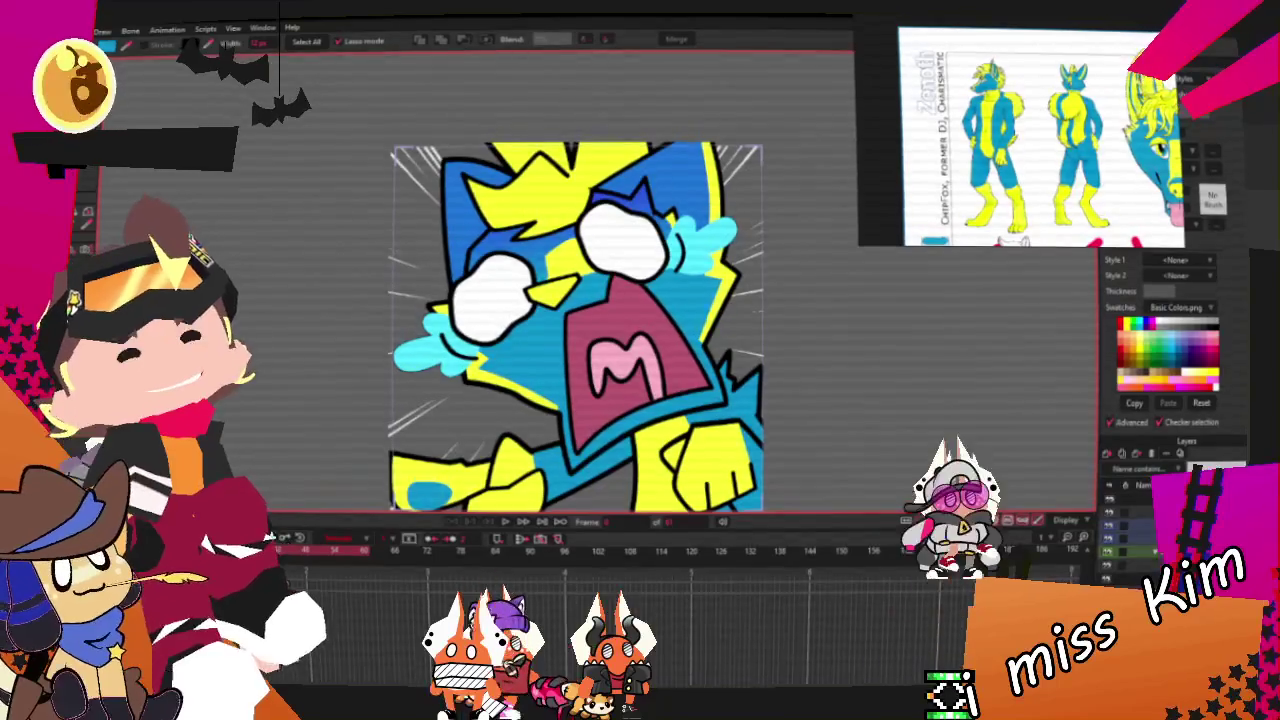
key(alt+f)
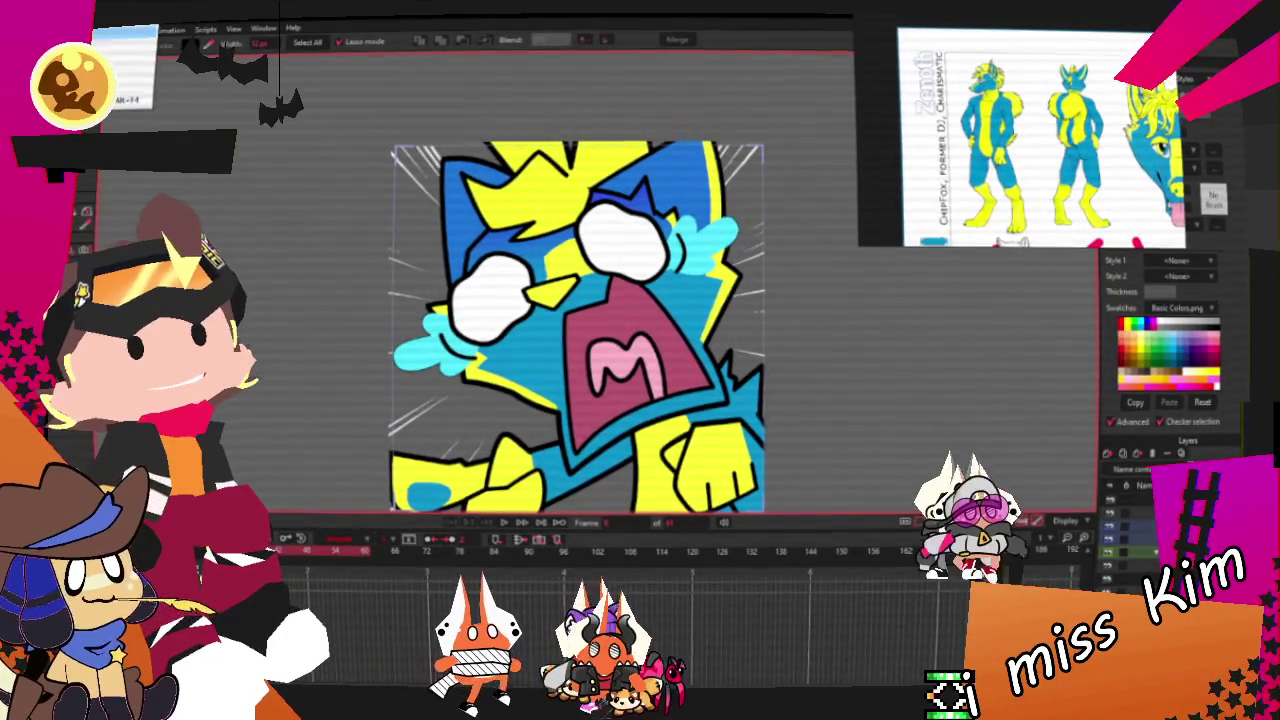
key(alt+f)
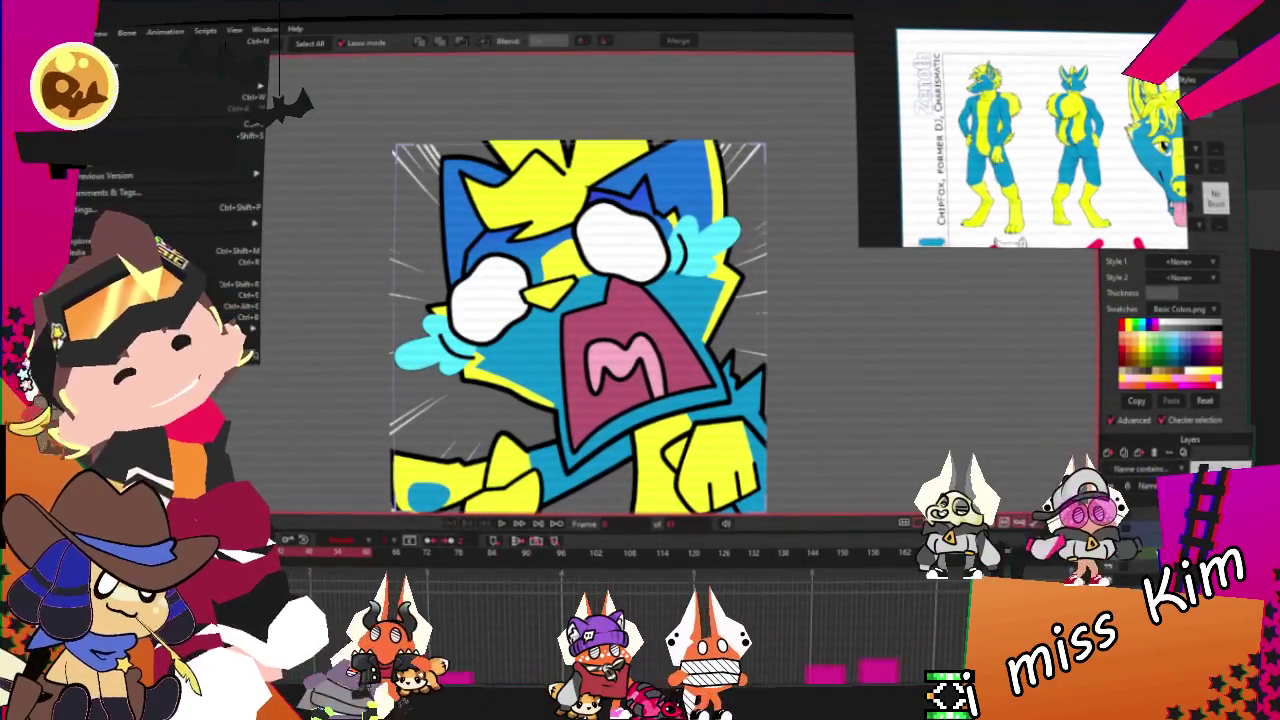
key(Escape)
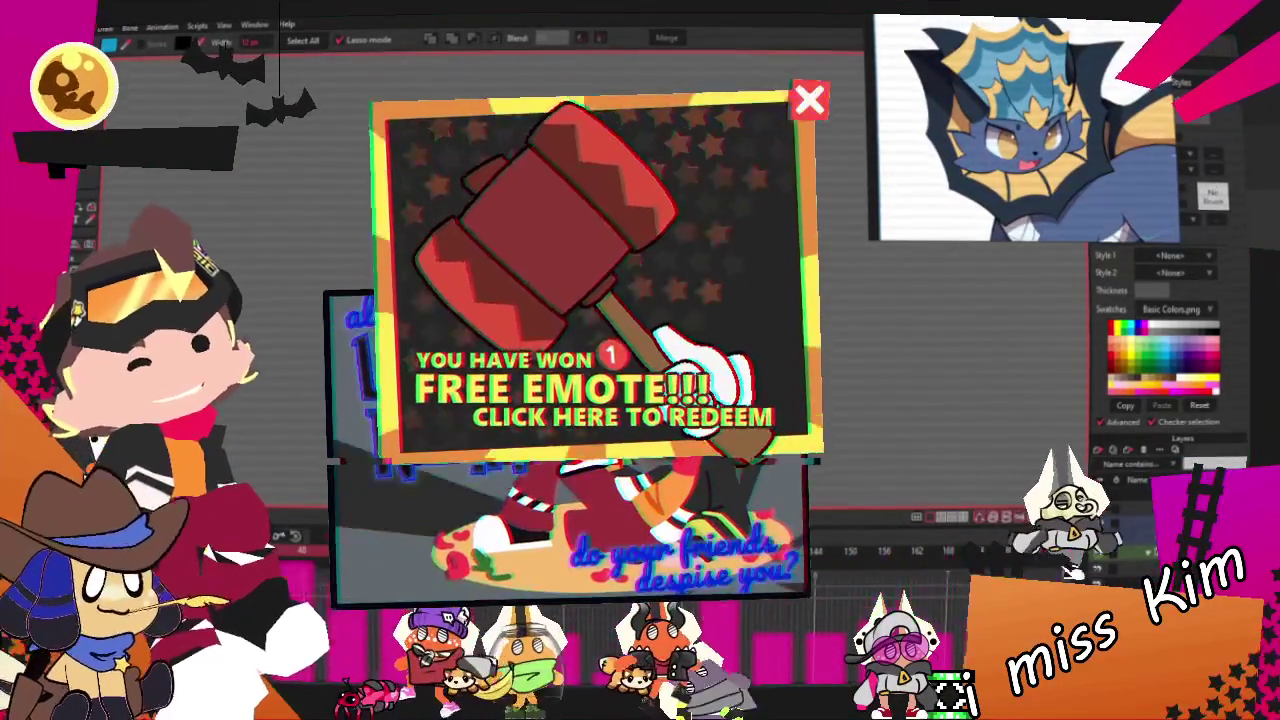
Step: Leave Moho for Clip Studio Paint, bringing up and dismissing the File menu
key(alt+f)
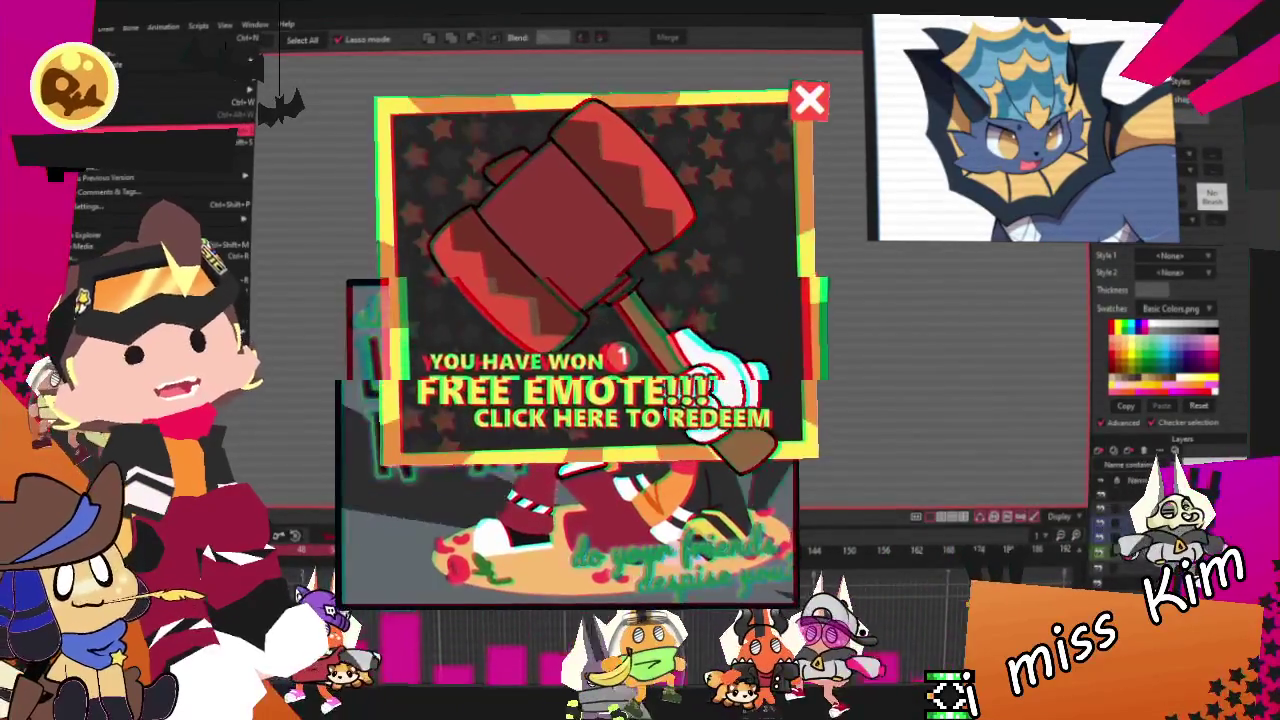
key(Escape)
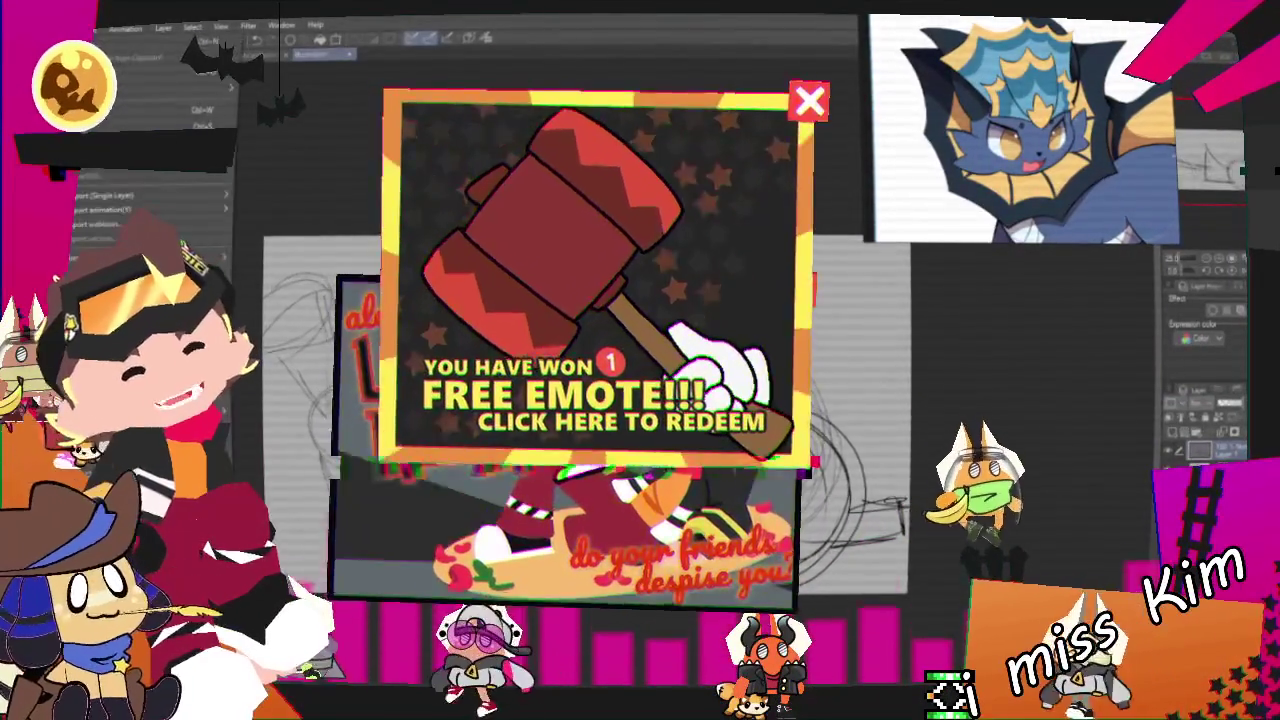
Step: Open the blue bat-eared head sketch via File > Open, then undo and redo the ear edit
key(alt+f)
key(Return)
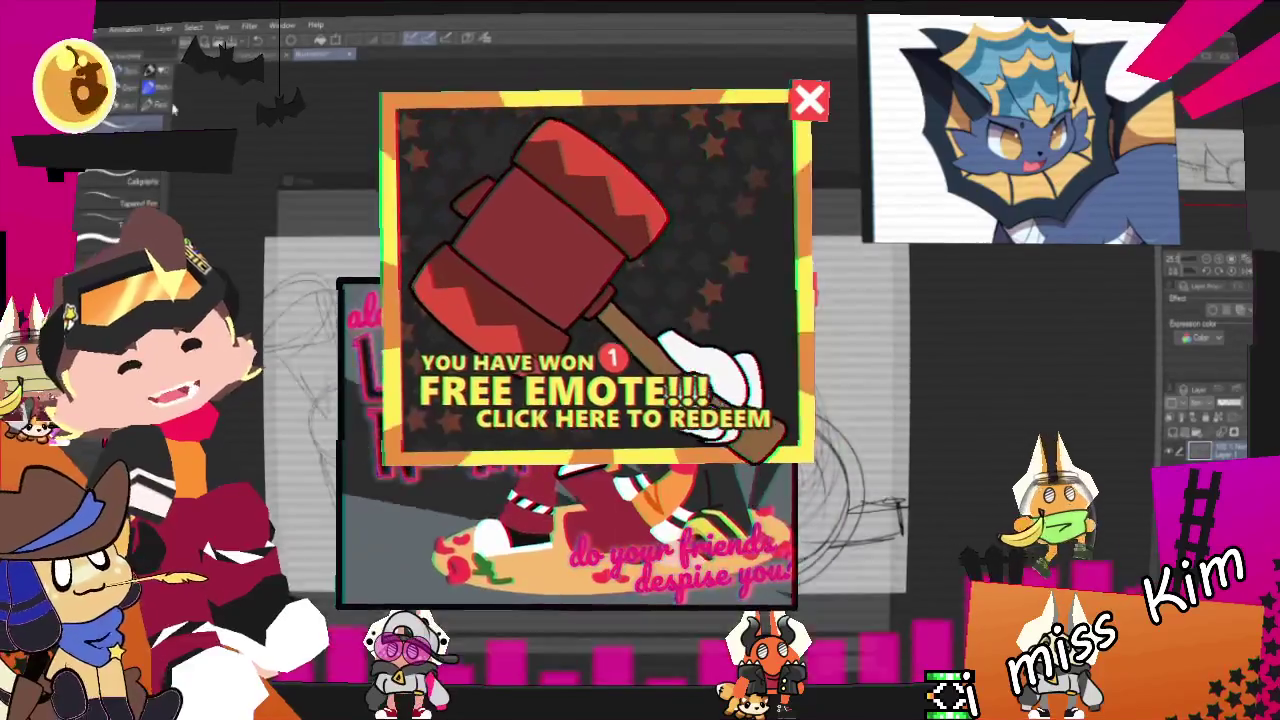
key(Return)
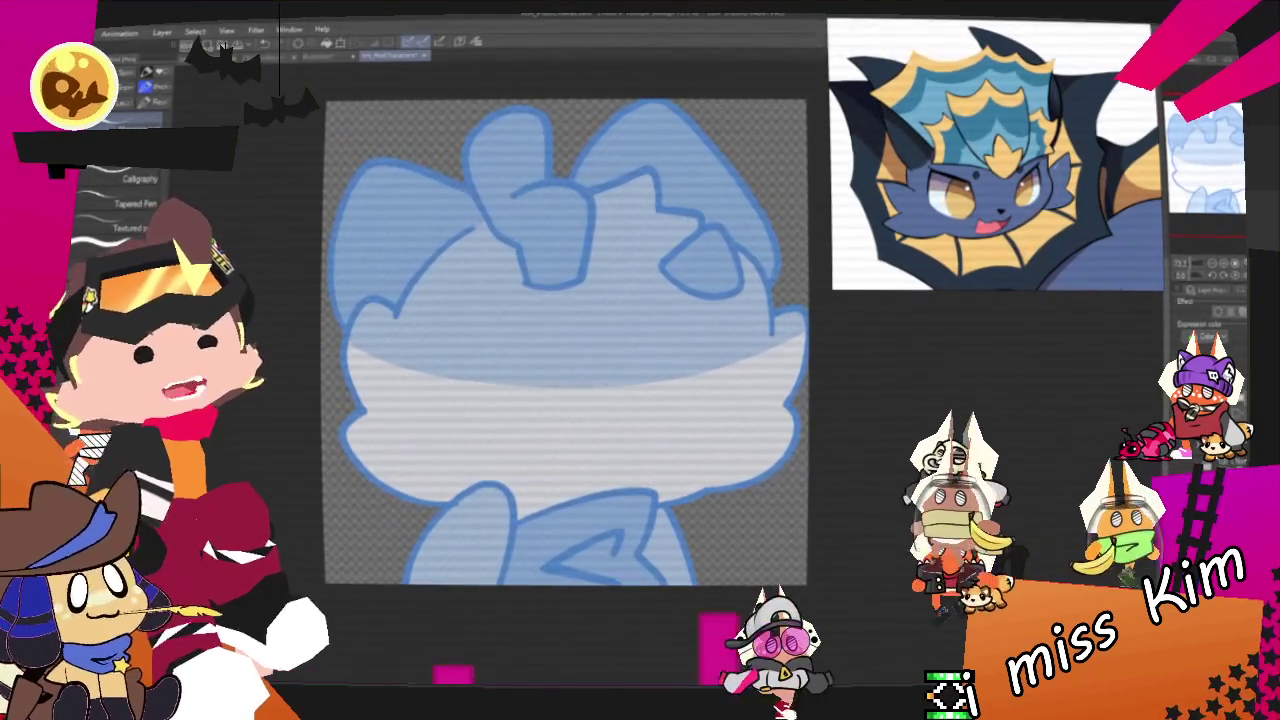
key(ctrl+z)
key(ctrl+y)
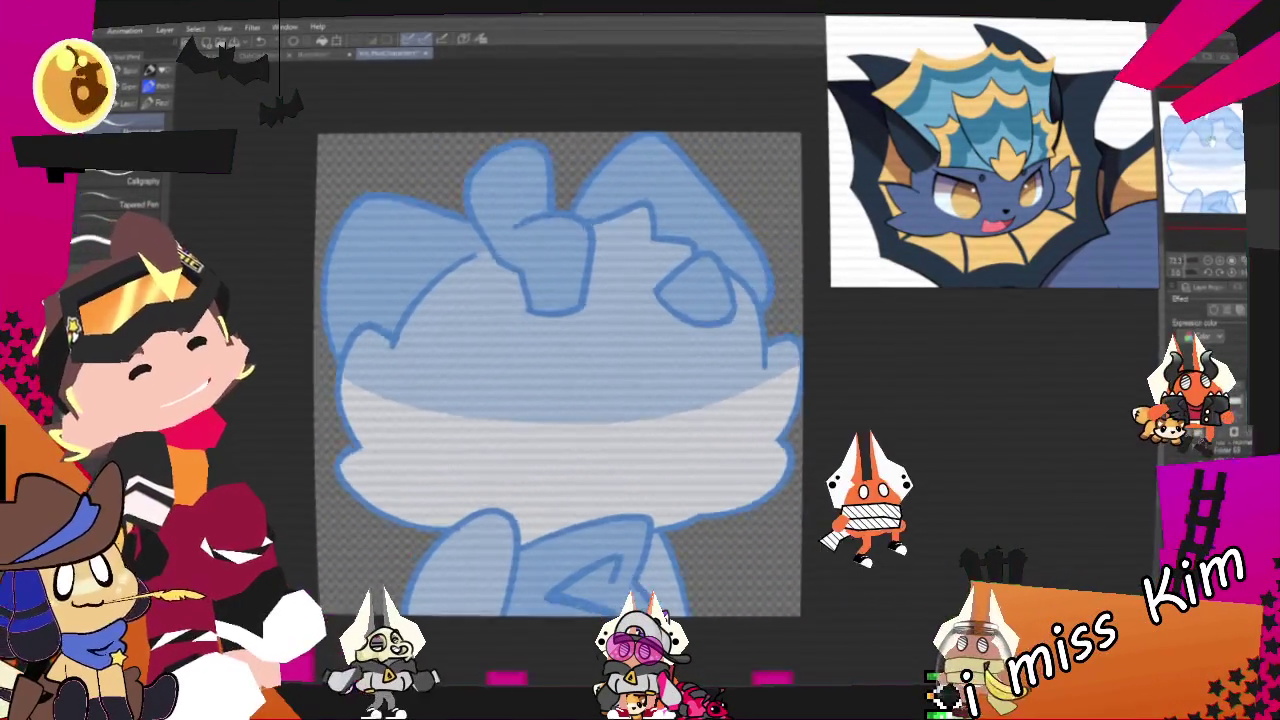
Step: Sketch the spiky crest outline in black over the face, undoing stray arcs on the right
drag(540, 295, 620, 355)
mouse_move(613, 226)
mouse_down()
mouse_move(600, 280)
mouse_move(580, 283)
mouse_up()
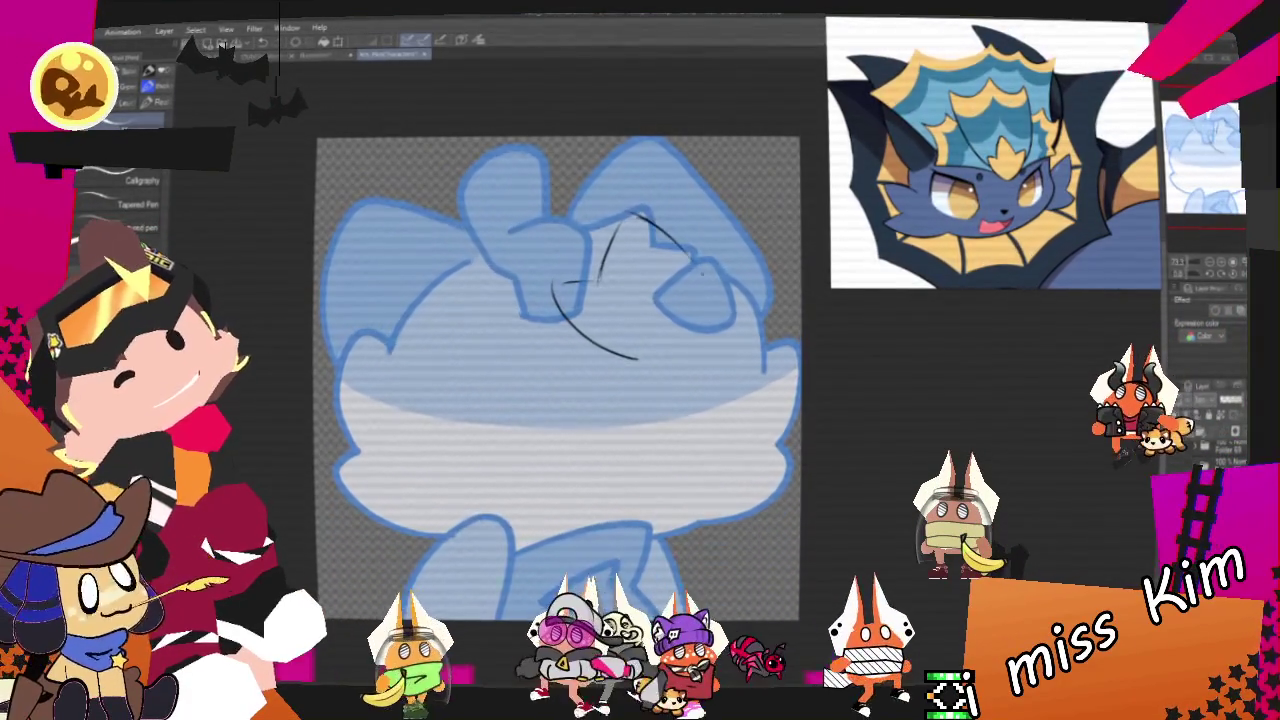
drag(615, 216, 680, 348)
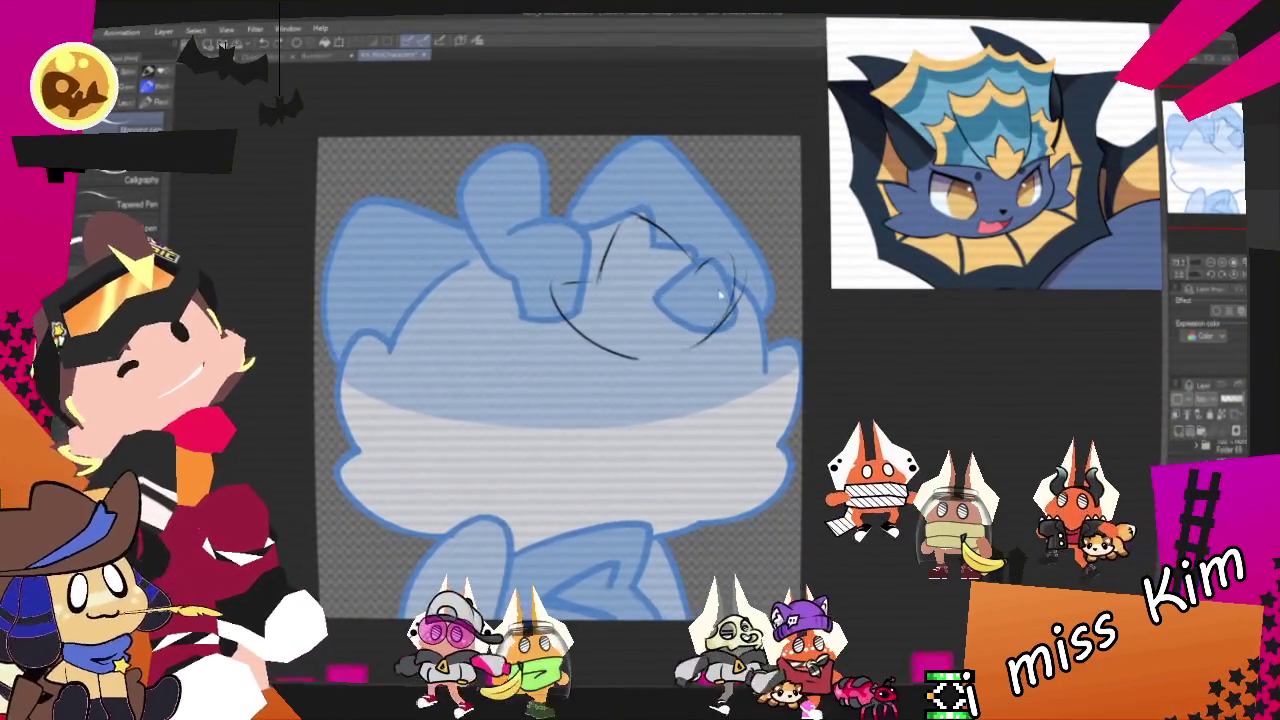
key(ctrl+z)
mouse_move(700, 255)
mouse_down()
mouse_move(735, 325)
mouse_move(672, 365)
mouse_up()
drag(548, 290, 675, 366)
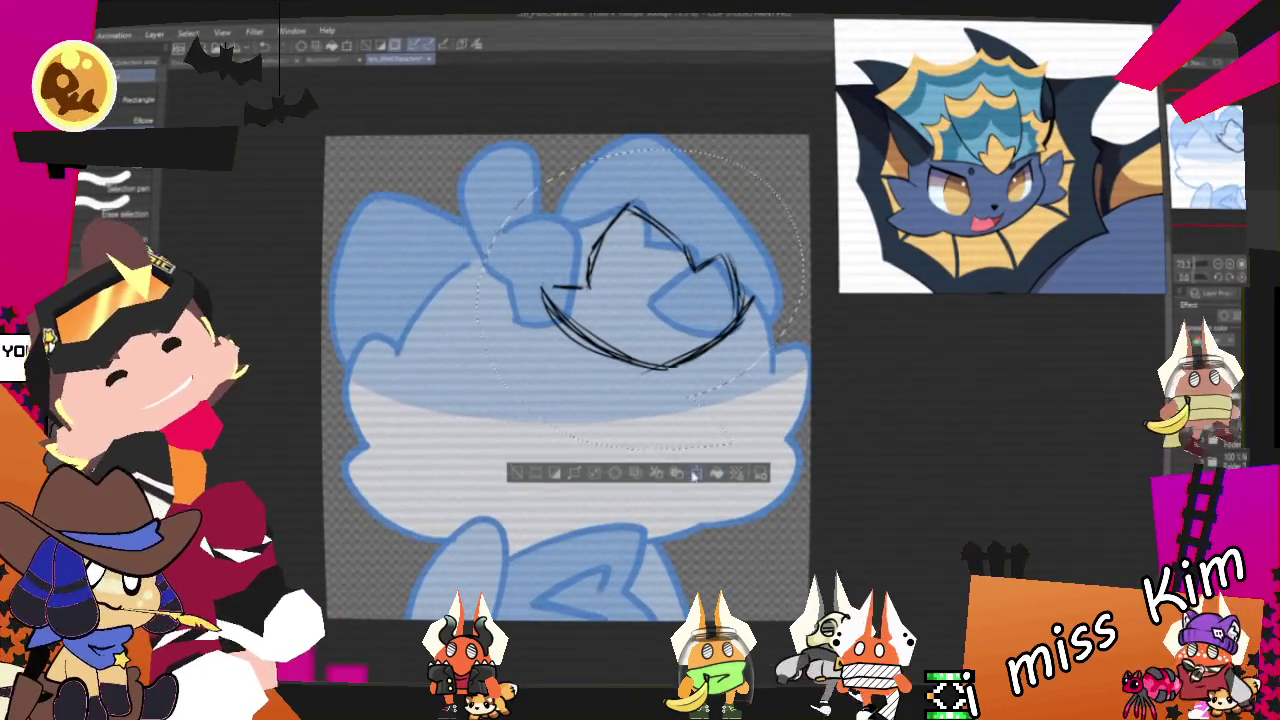
Step: Free-transform the black crest sketch to sit slightly narrower over the head
key(ctrl+t)
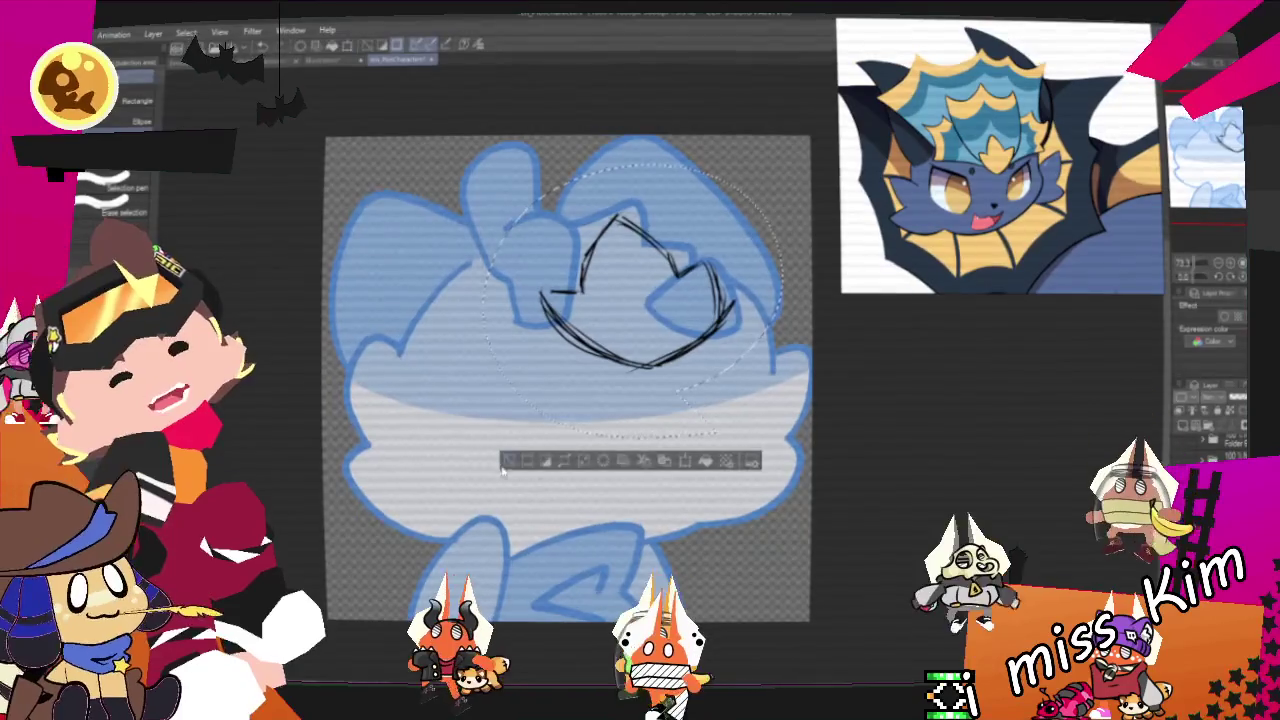
click(584, 463)
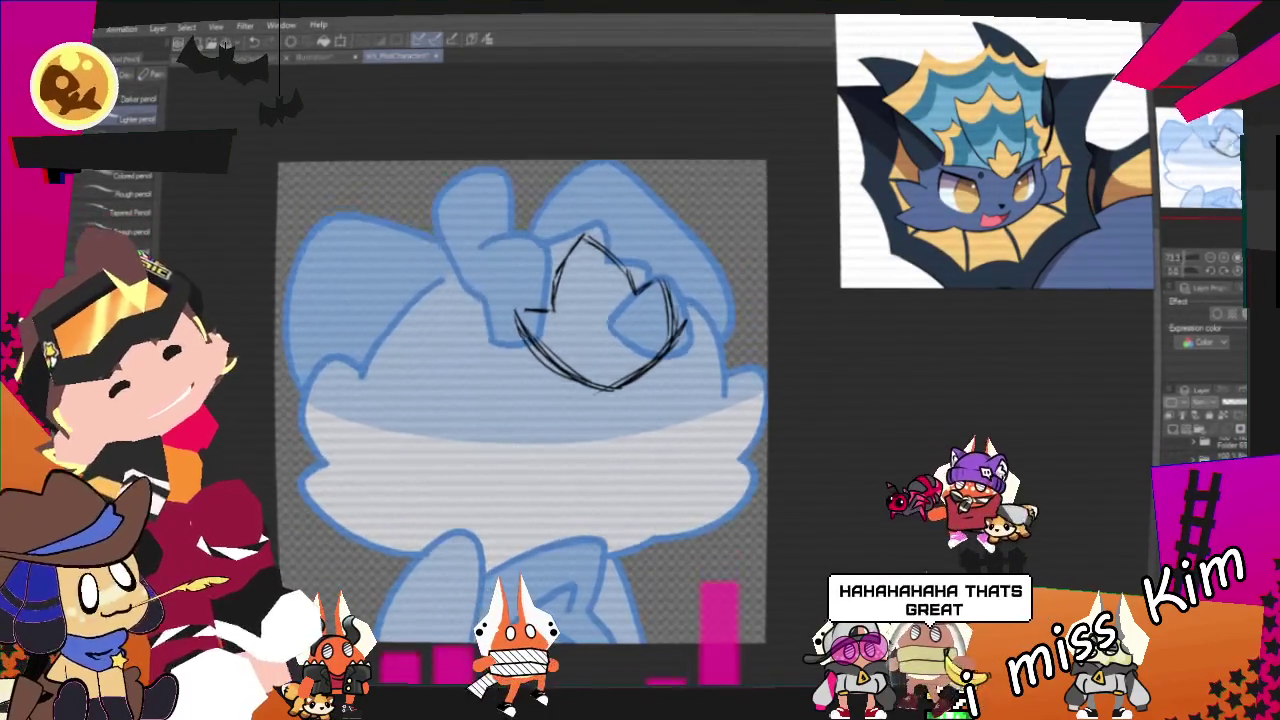
Step: With the pencil, sketch the top, right and left outlines of the head around the crest
key(p)
drag(473, 236, 548, 385)
mouse_move(472, 228)
mouse_down()
mouse_move(570, 196)
mouse_move(656, 236)
mouse_move(665, 285)
mouse_up()
drag(661, 222, 678, 310)
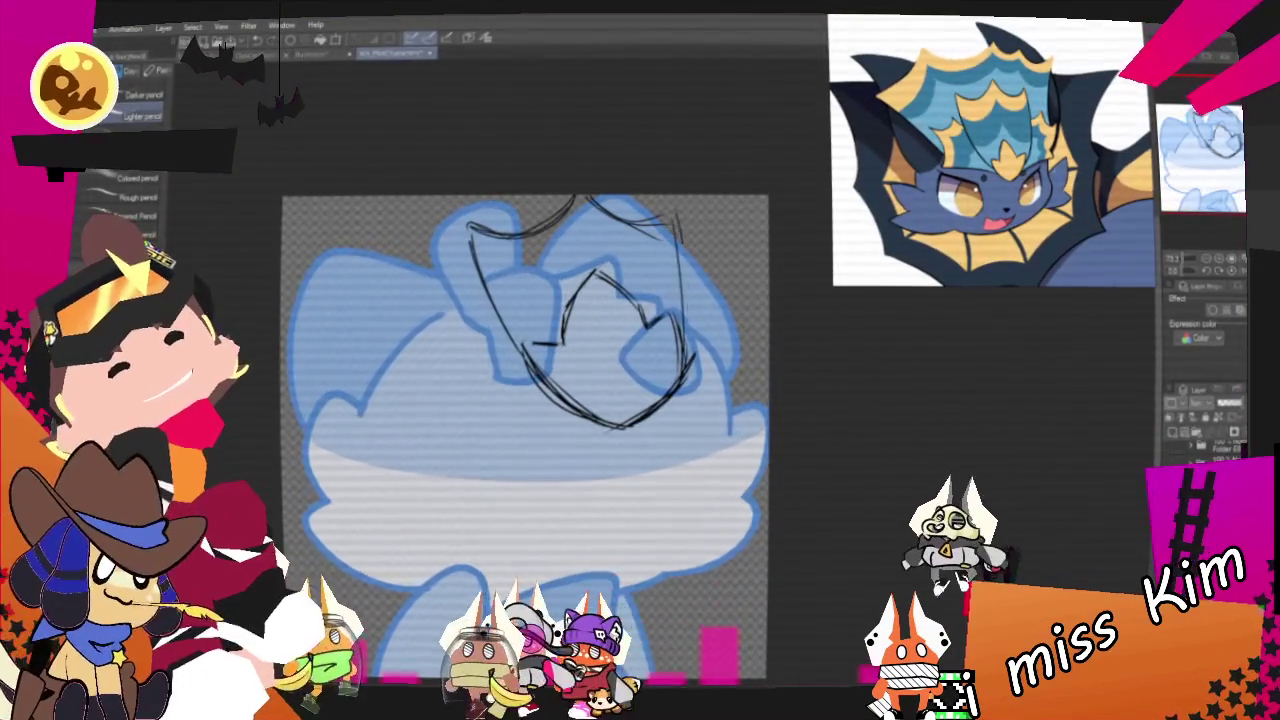
drag(443, 232, 480, 222)
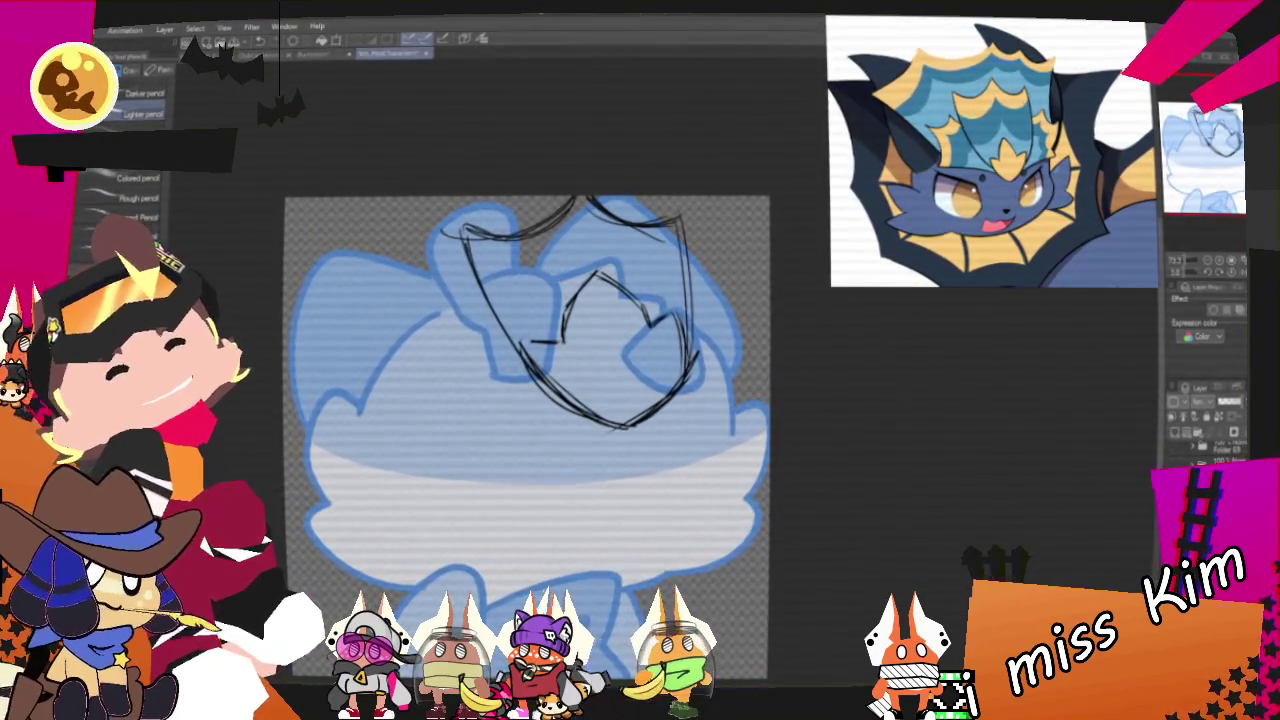
drag(445, 283, 405, 352)
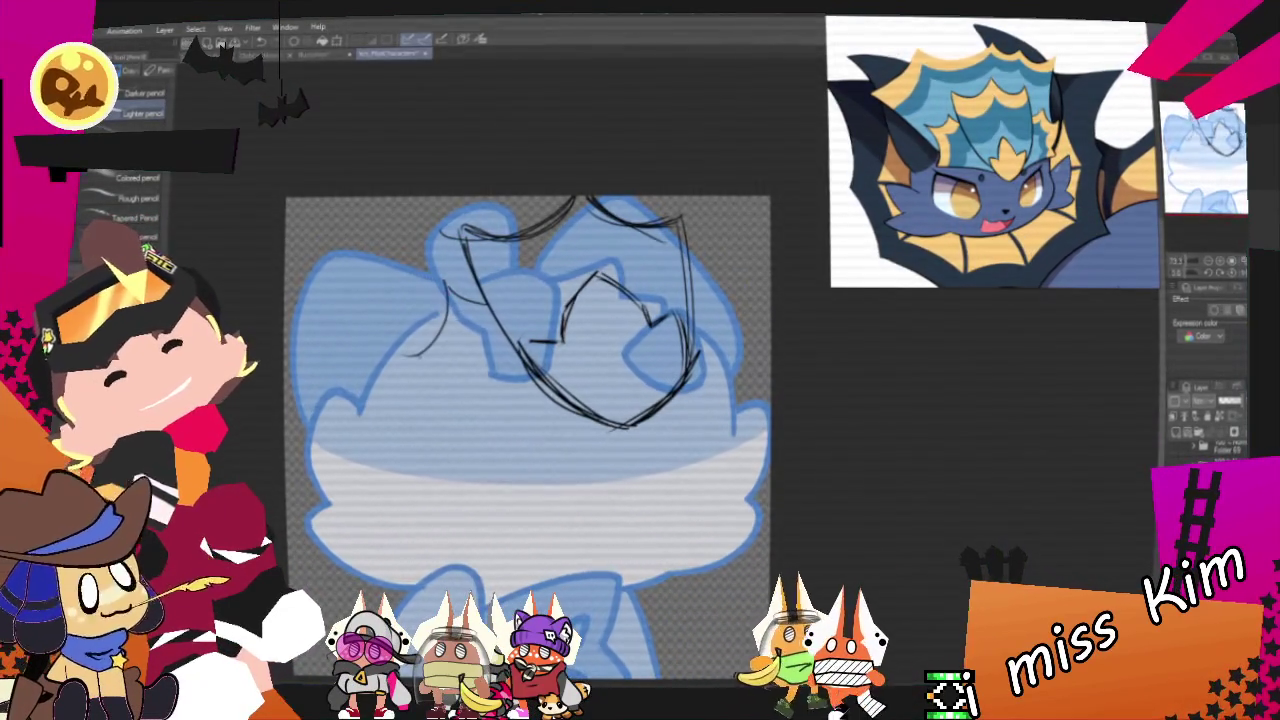
key(ctrl+z)
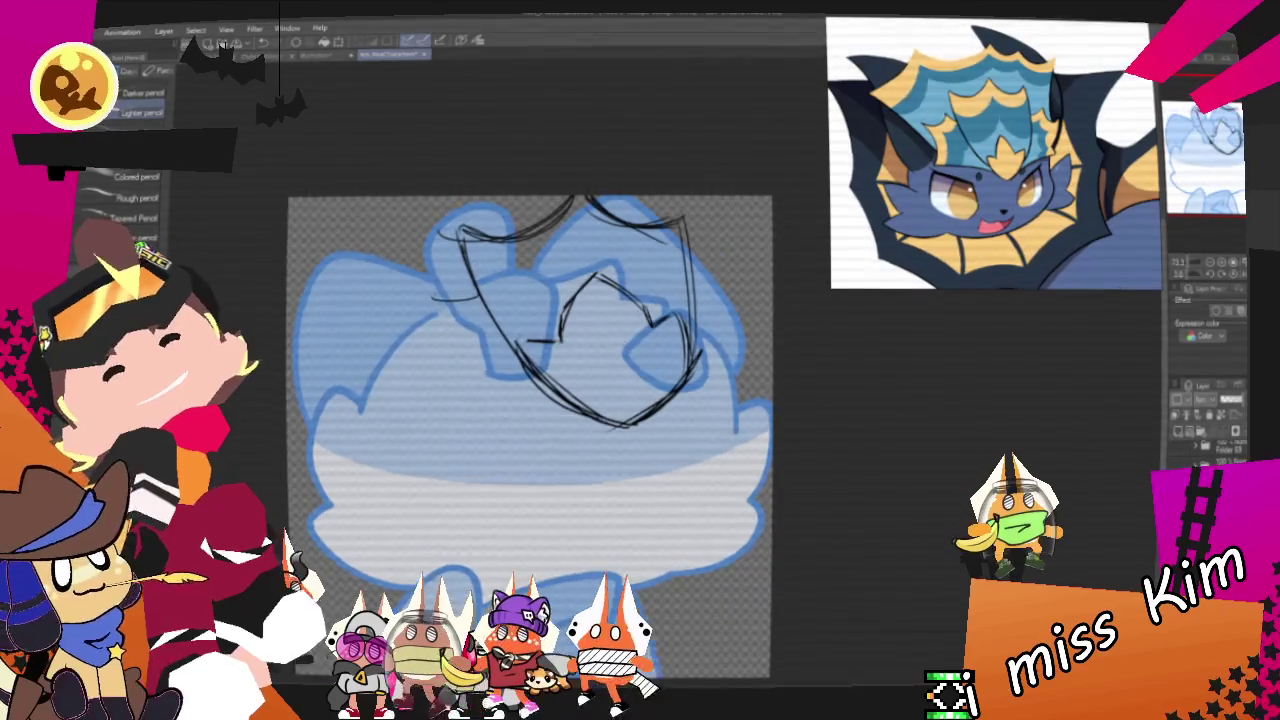
drag(433, 300, 520, 367)
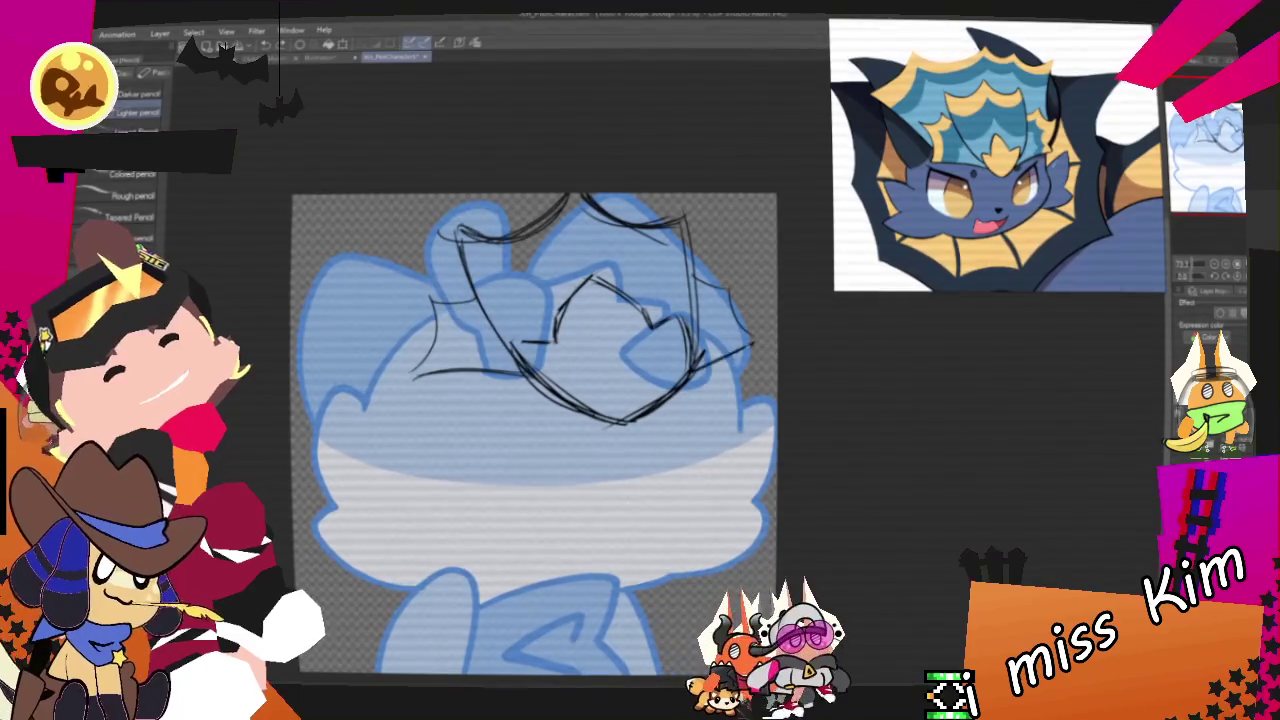
Step: Add more pencil strokes on the head's right, top-right and left sides
drag(690, 368, 755, 345)
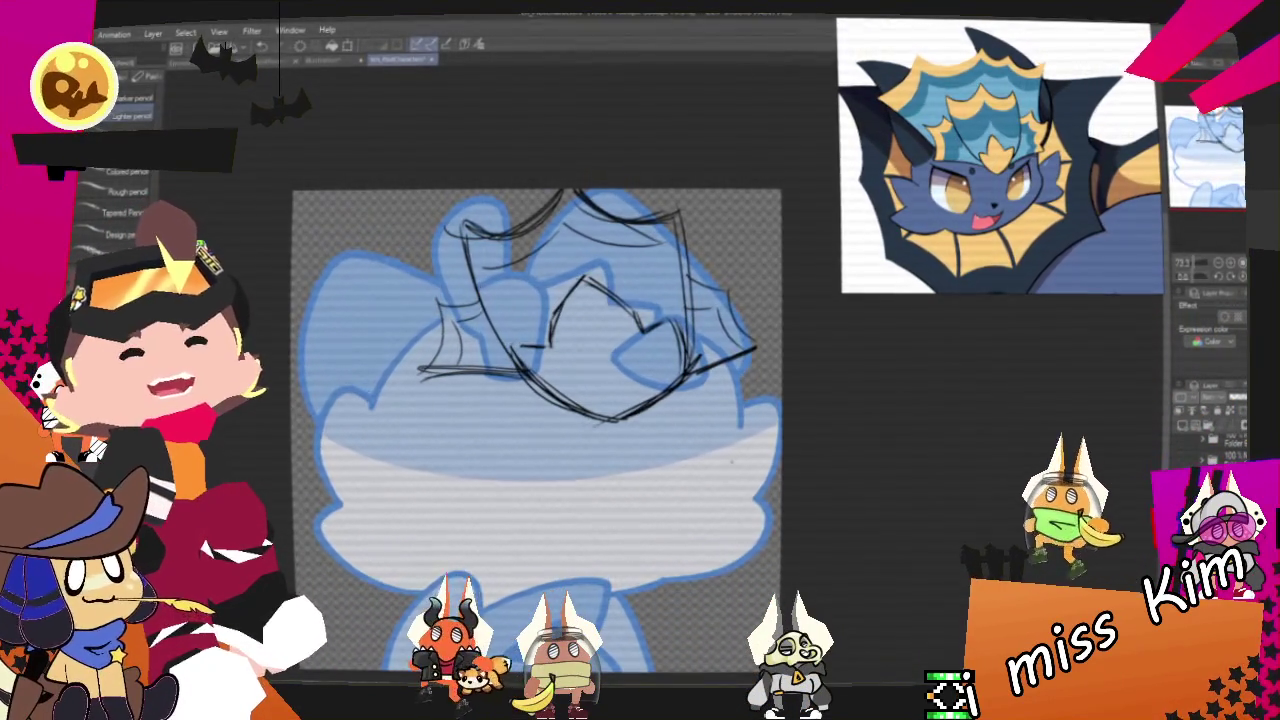
mouse_move(540, 400)
mouse_down()
mouse_move(540, 467)
mouse_move(603, 472)
mouse_up()
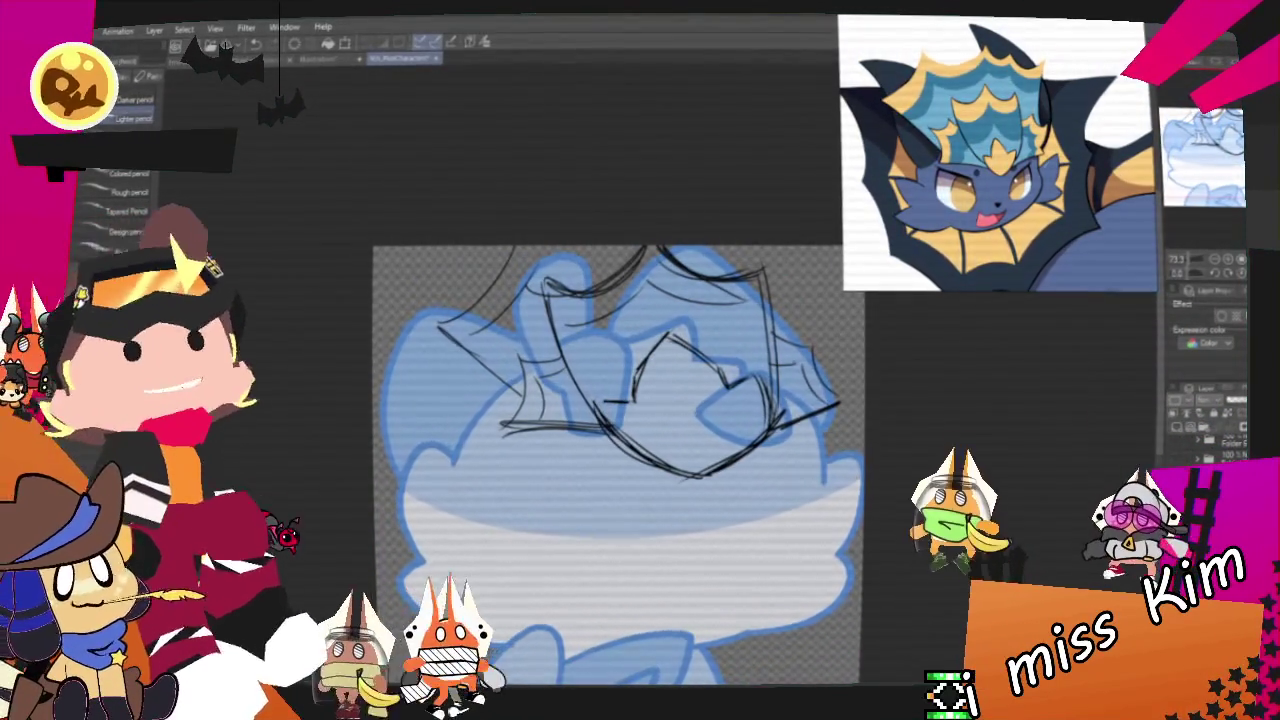
drag(815, 263, 788, 342)
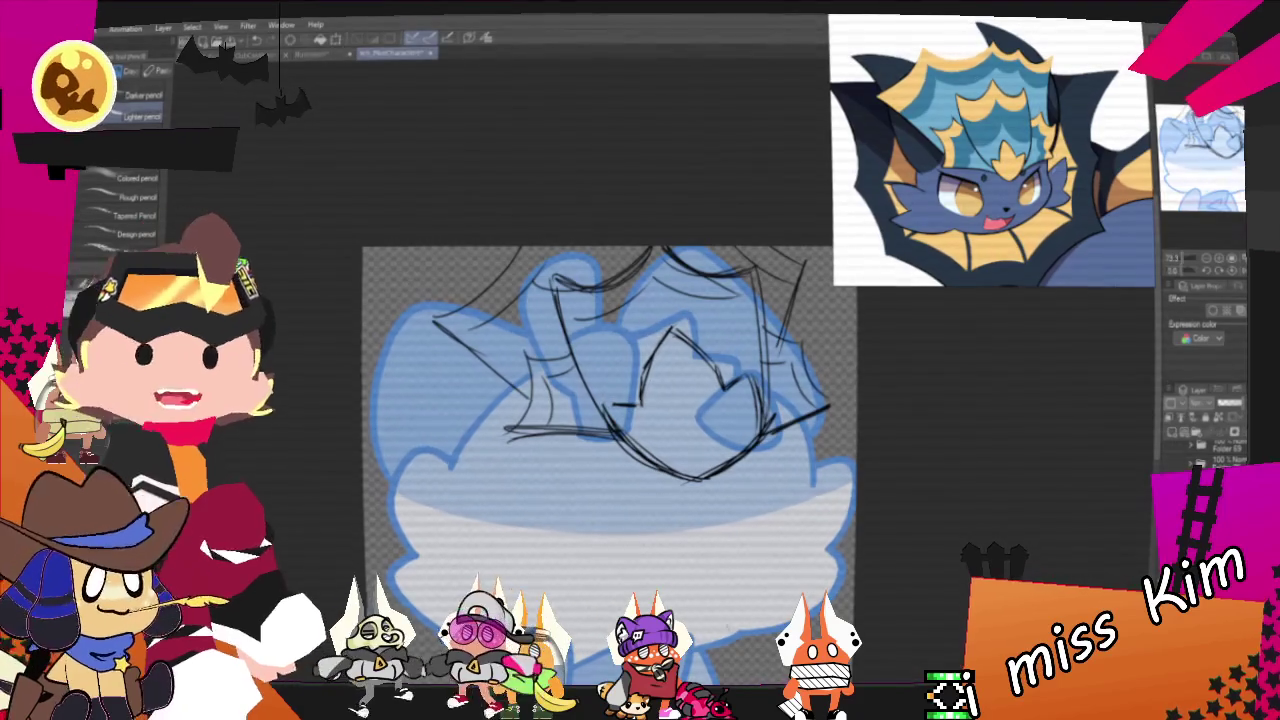
drag(600, 400, 736, 400)
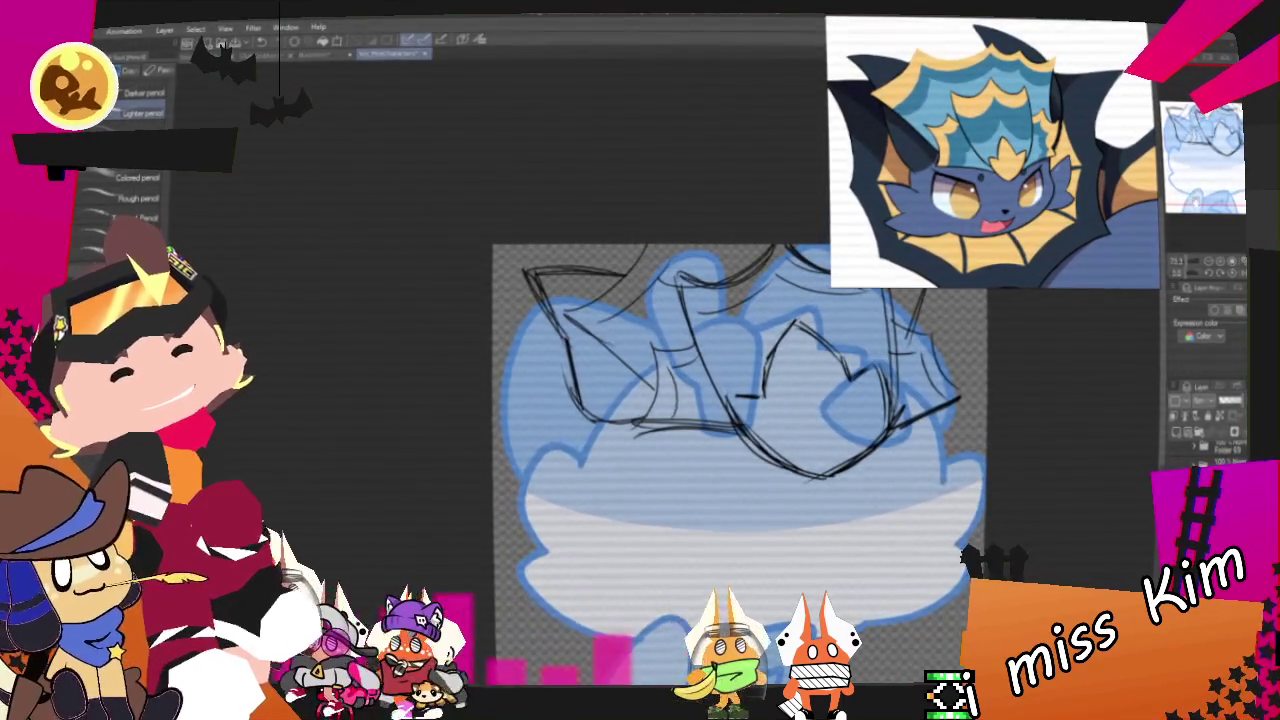
drag(700, 300, 642, 332)
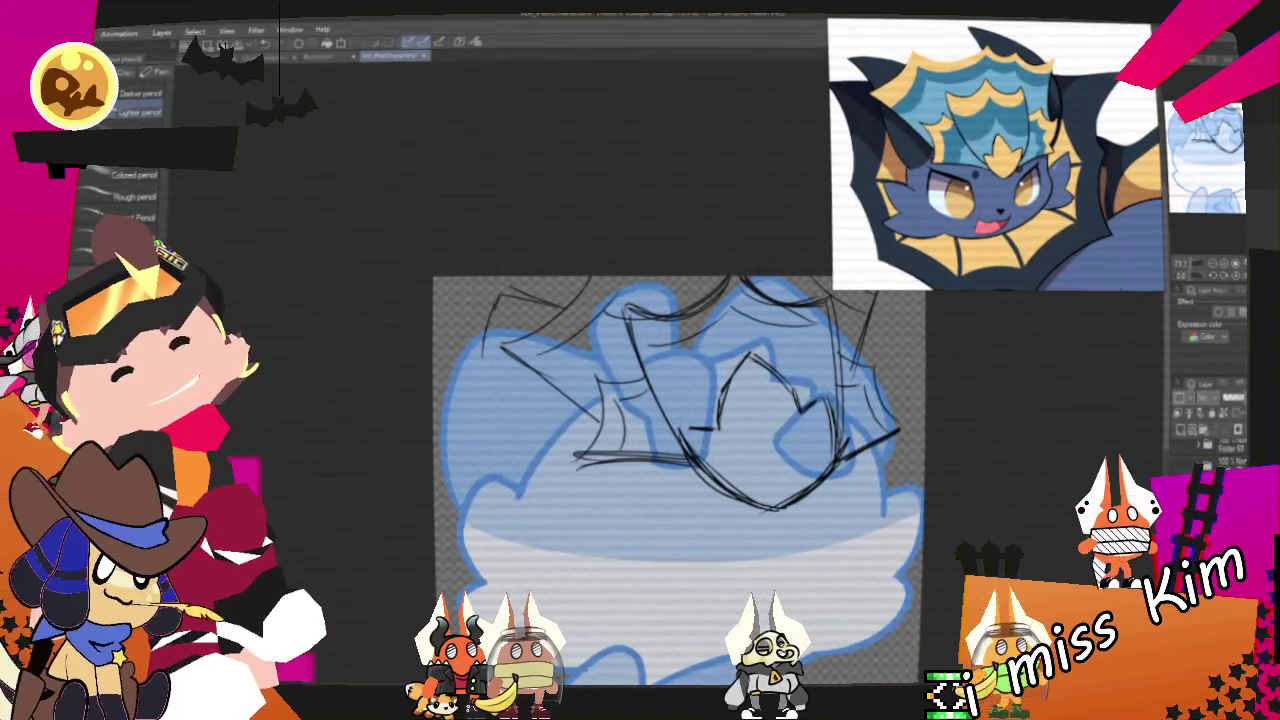
mouse_move(492, 305)
mouse_down()
mouse_move(500, 415)
mouse_move(545, 460)
mouse_up()
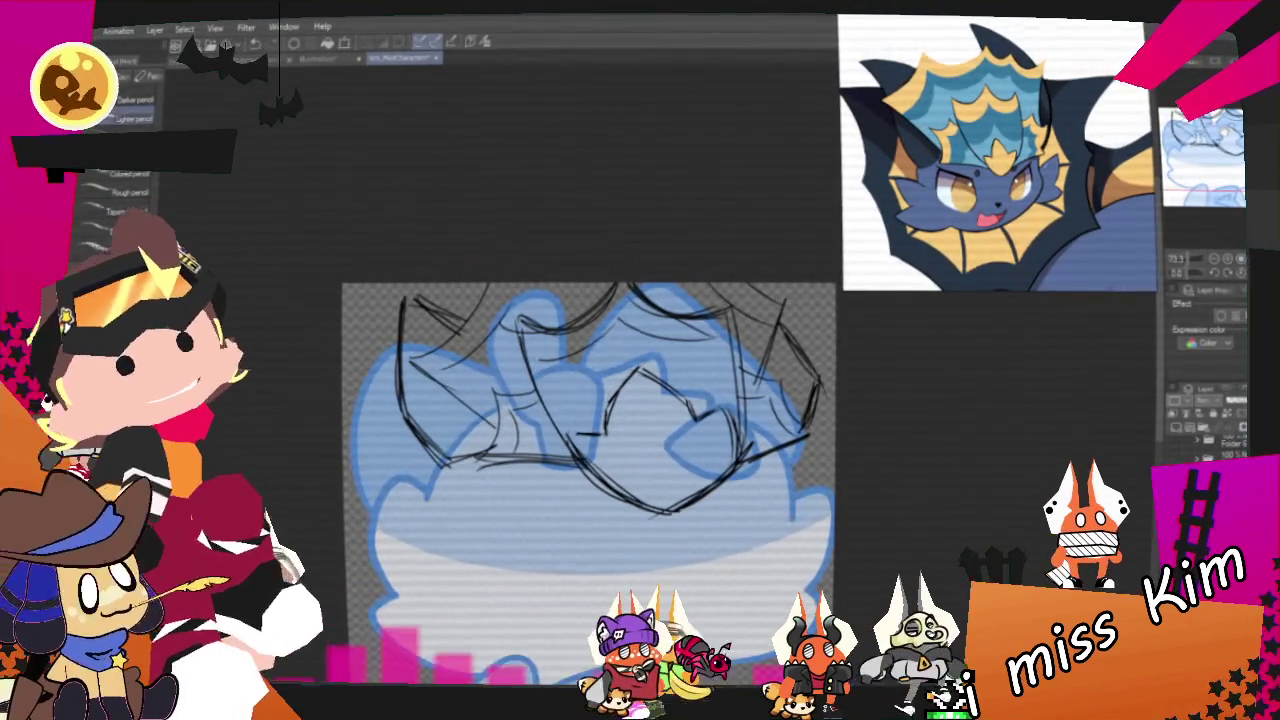
scroll(588, 480, down, 1)
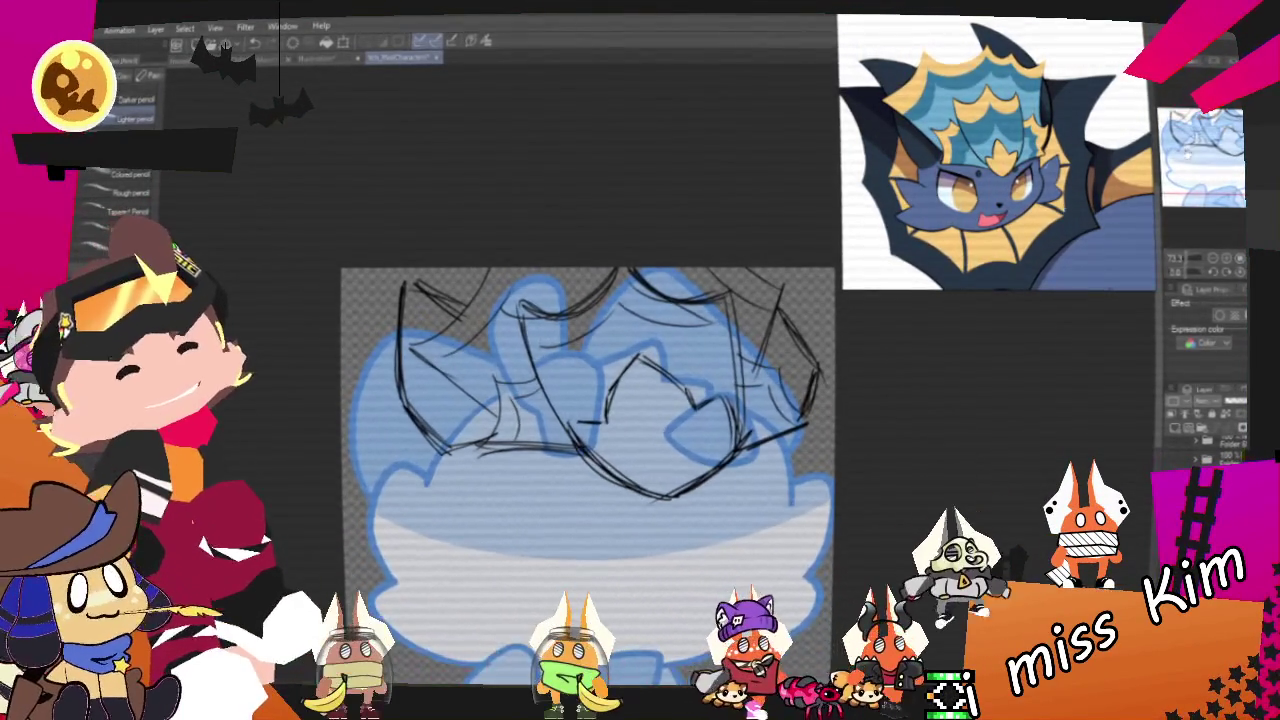
Step: Sketch short rough strokes tracing the lower head curve and cheek fur
scroll(595, 440, down, 2)
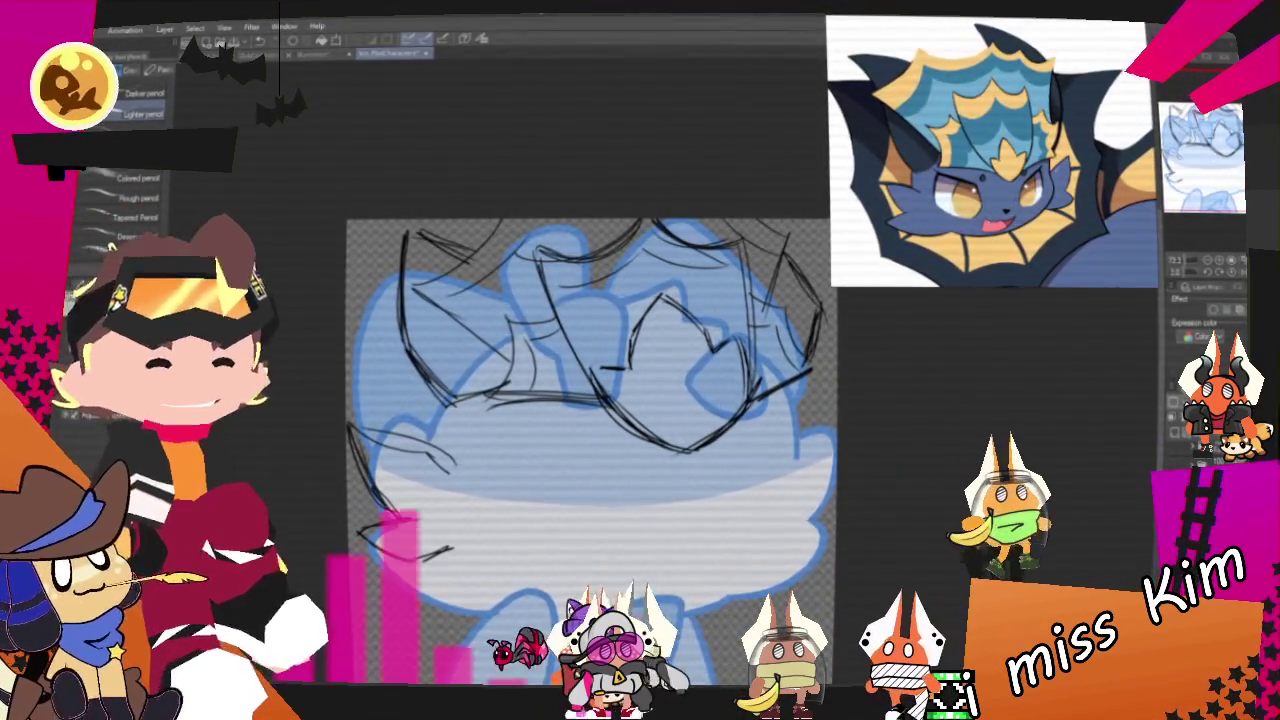
drag(722, 446, 707, 455)
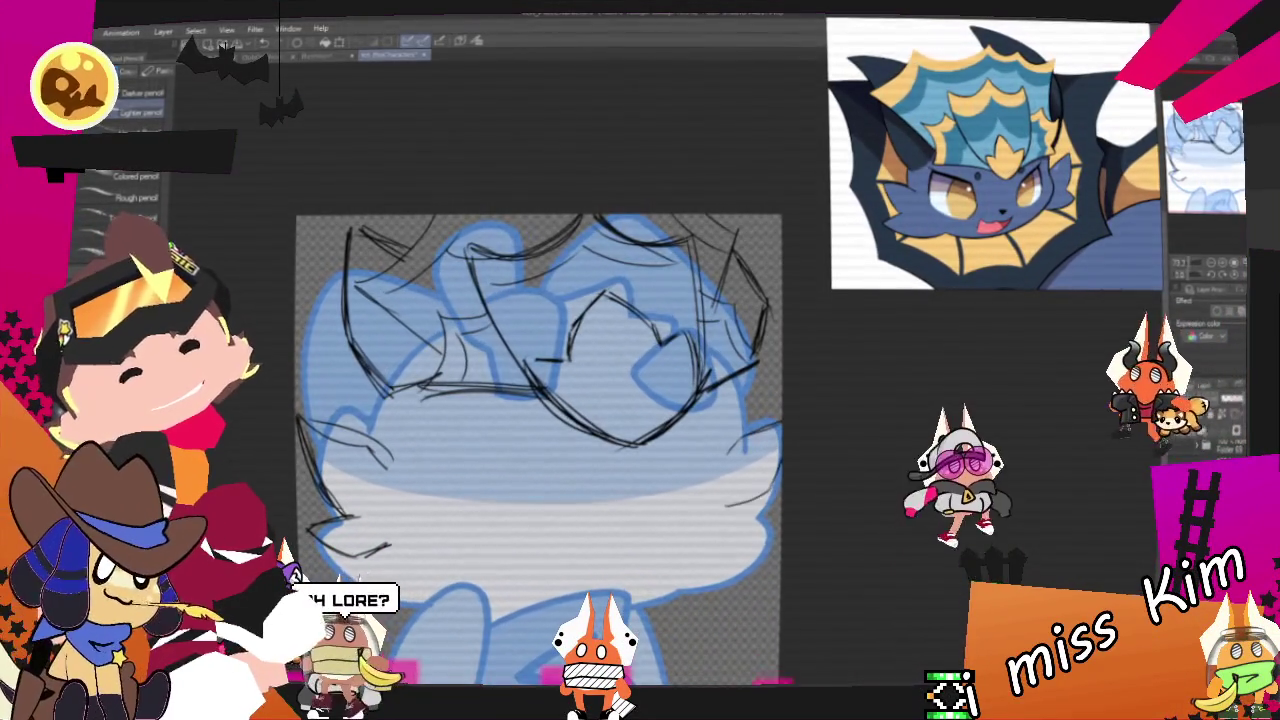
drag(724, 507, 768, 500)
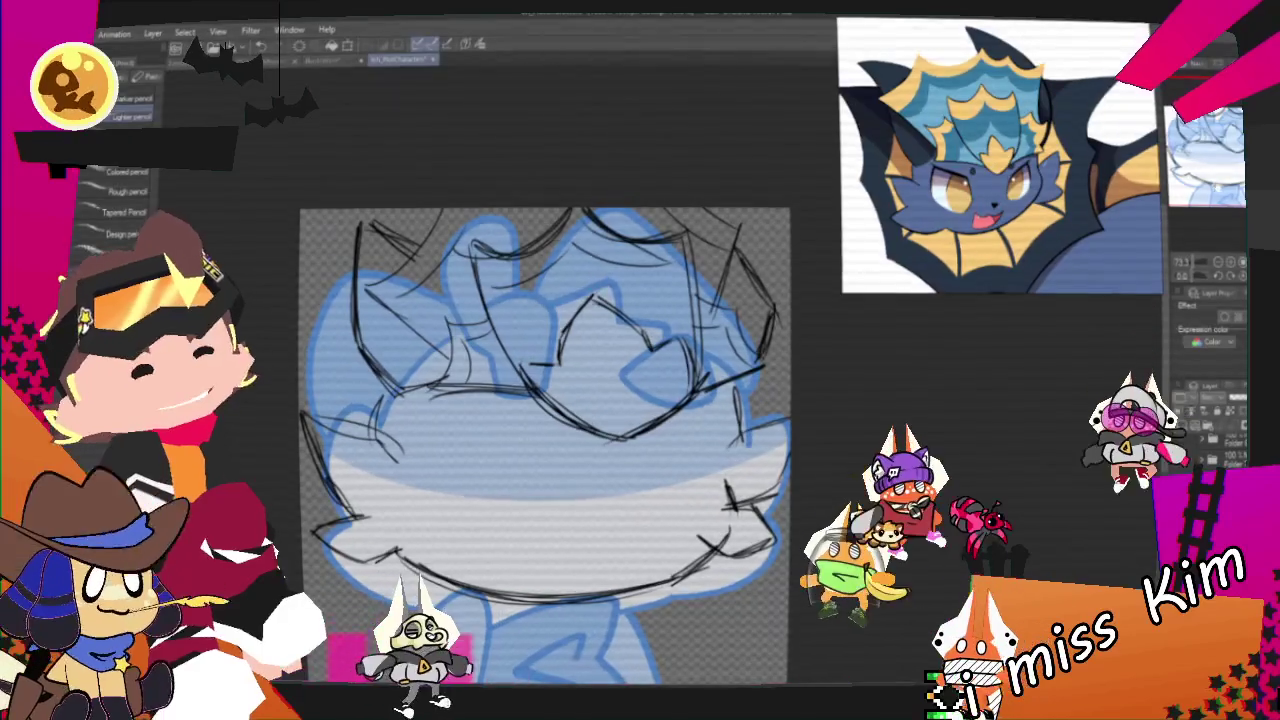
scroll(545, 445, down, 2)
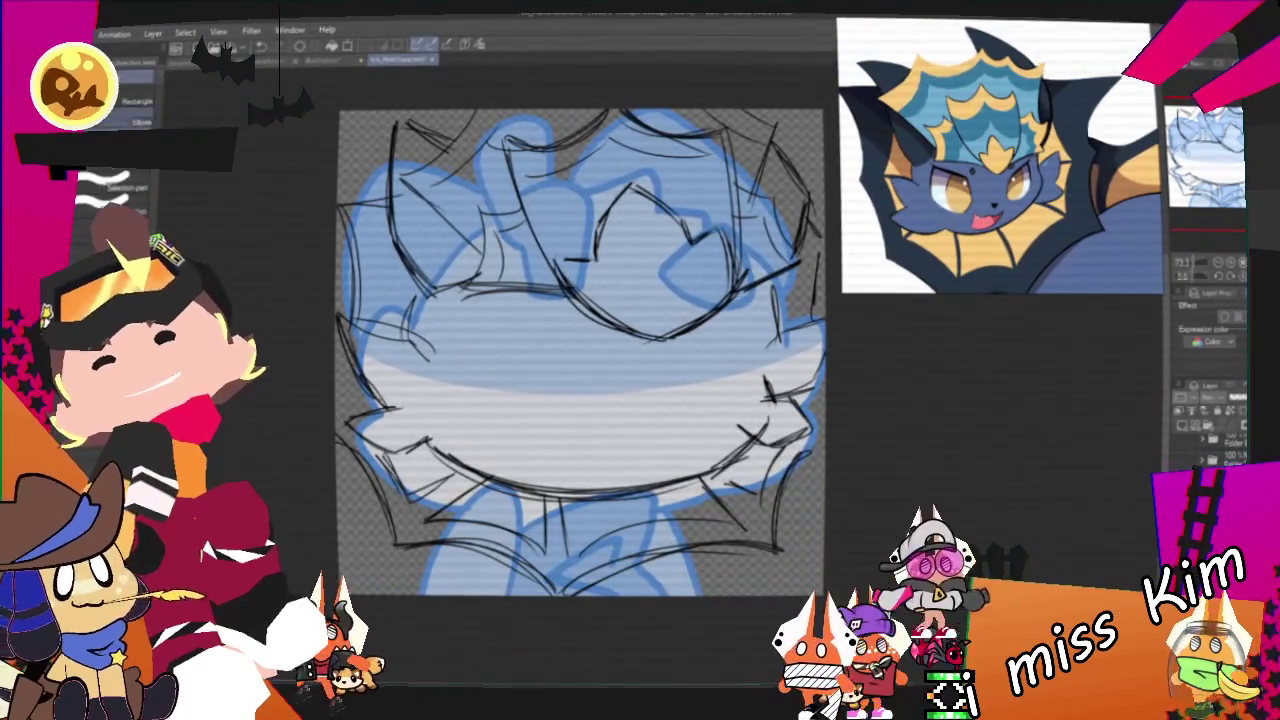
Step: Lasso the top of the head sketch, transform it into place, and return to the pen
key(m)
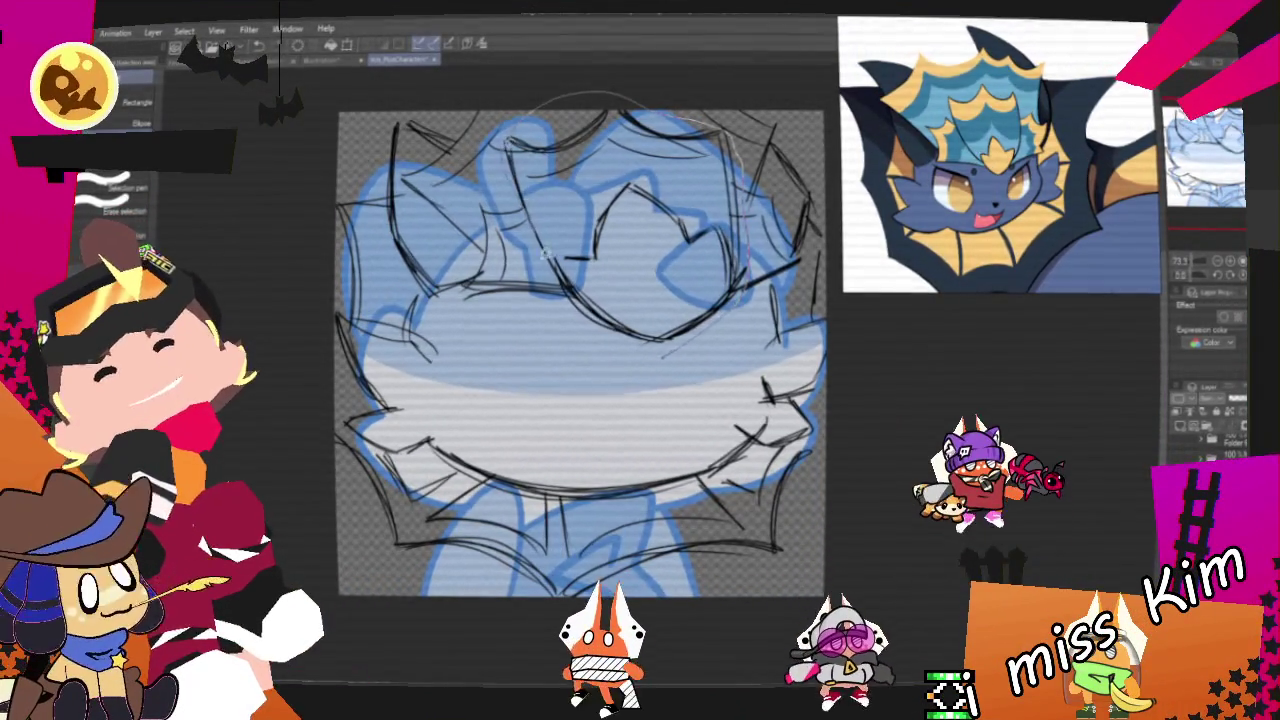
drag(690, 340, 540, 140)
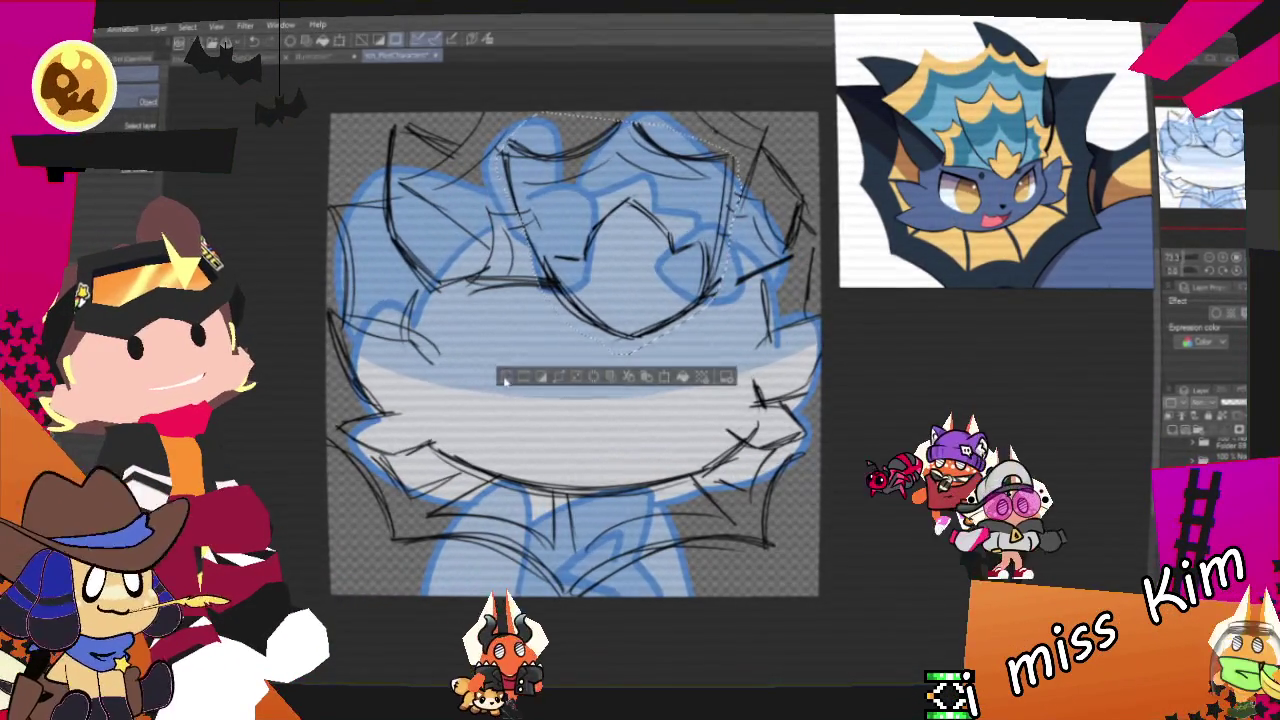
key(Return)
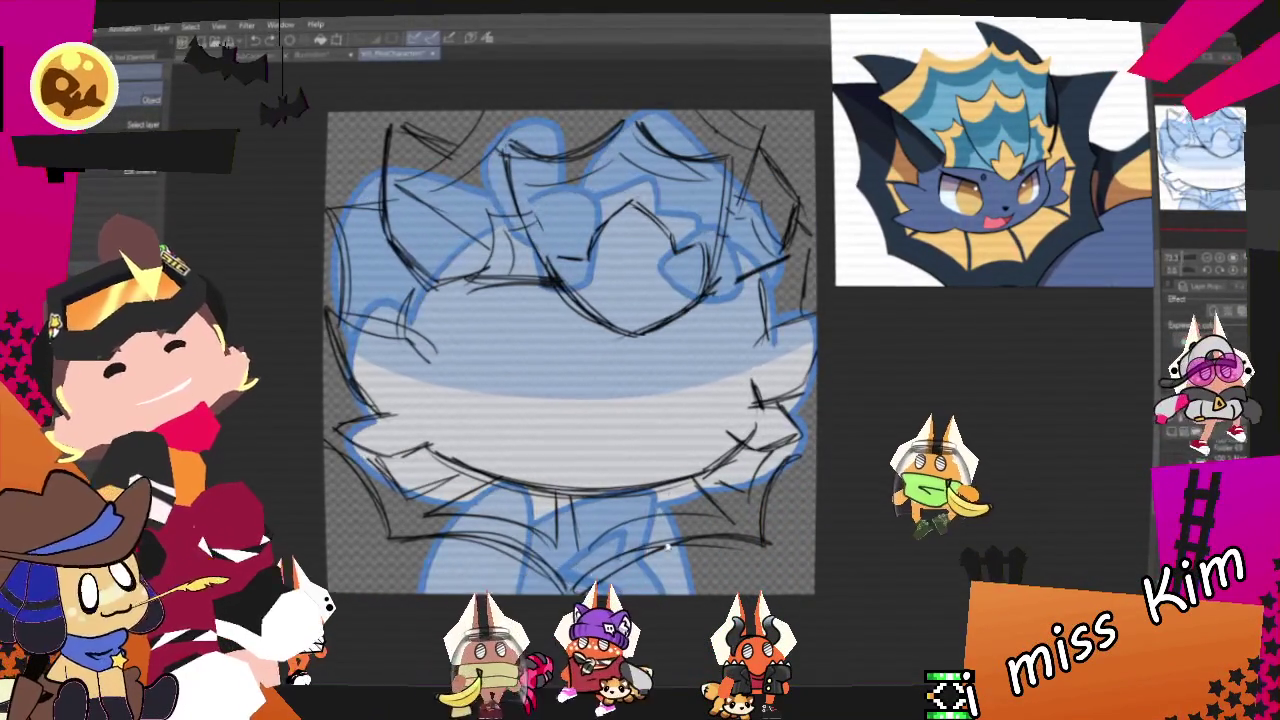
key(p)
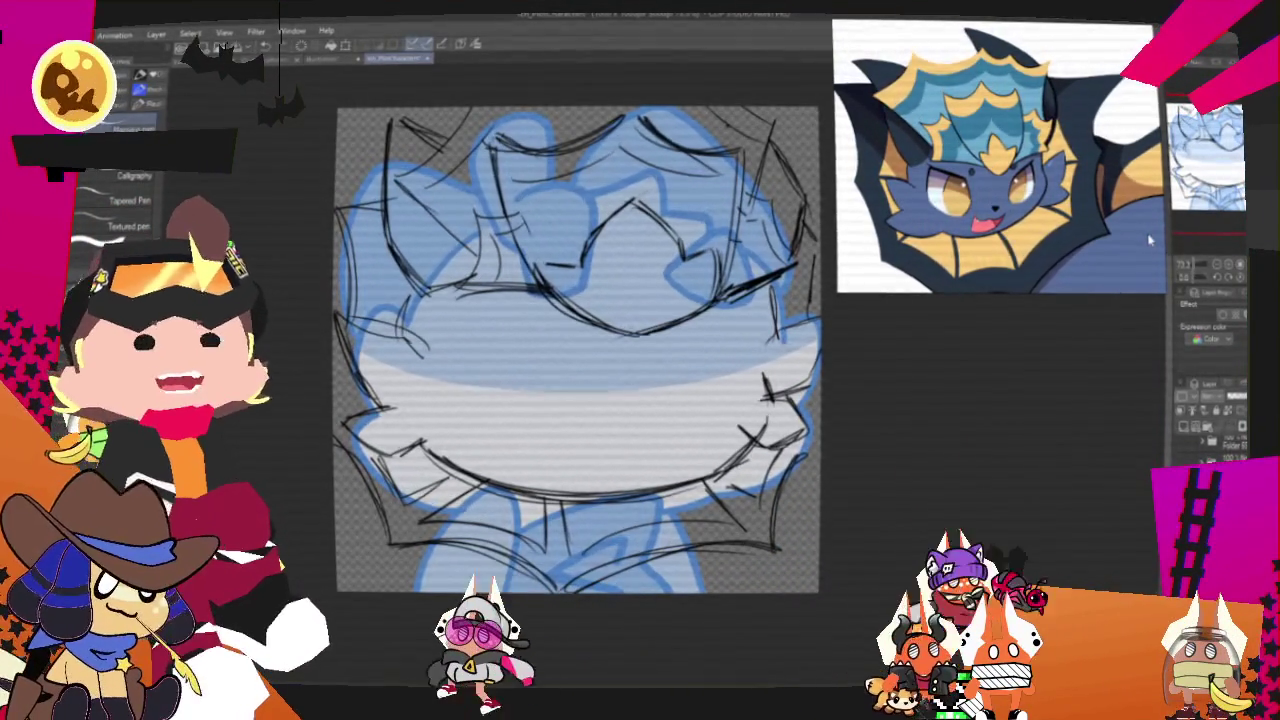
Step: Zoom out to show the whole head sketch and switch to the selection tool
scroll(1150, 240, down, 3)
scroll(1120, 150, down, 2)
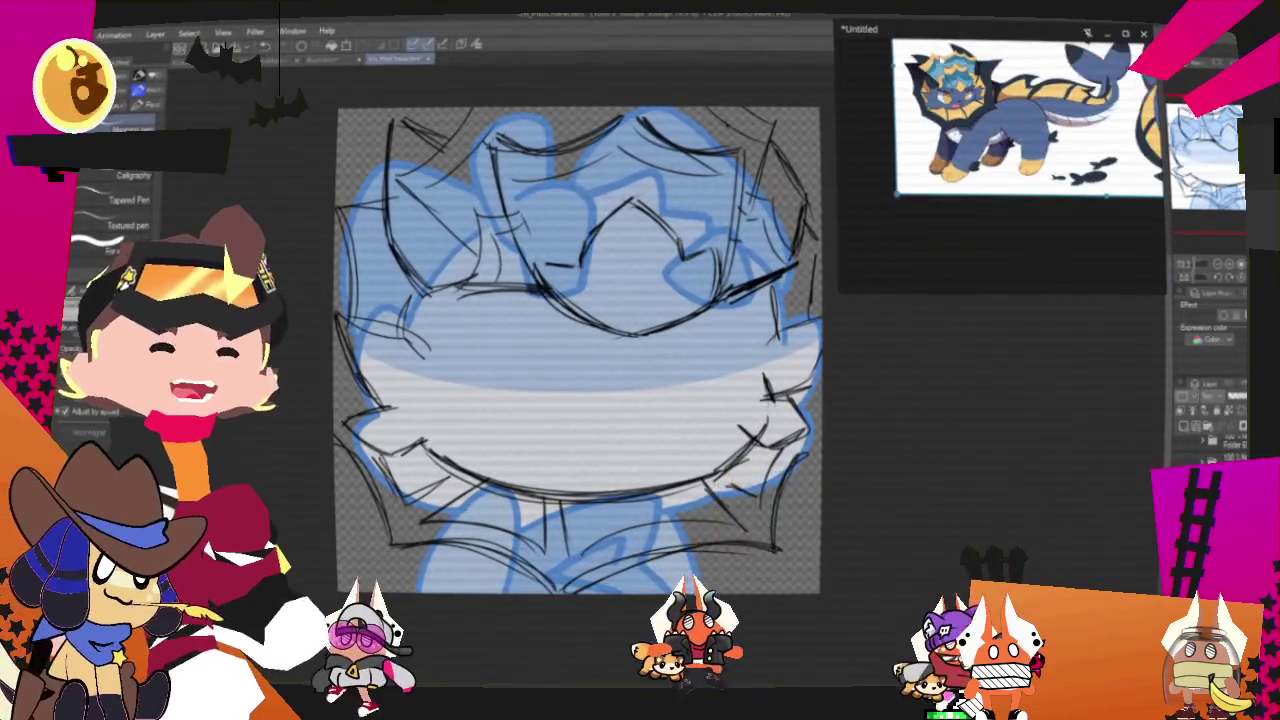
scroll(1000, 150, up, 2)
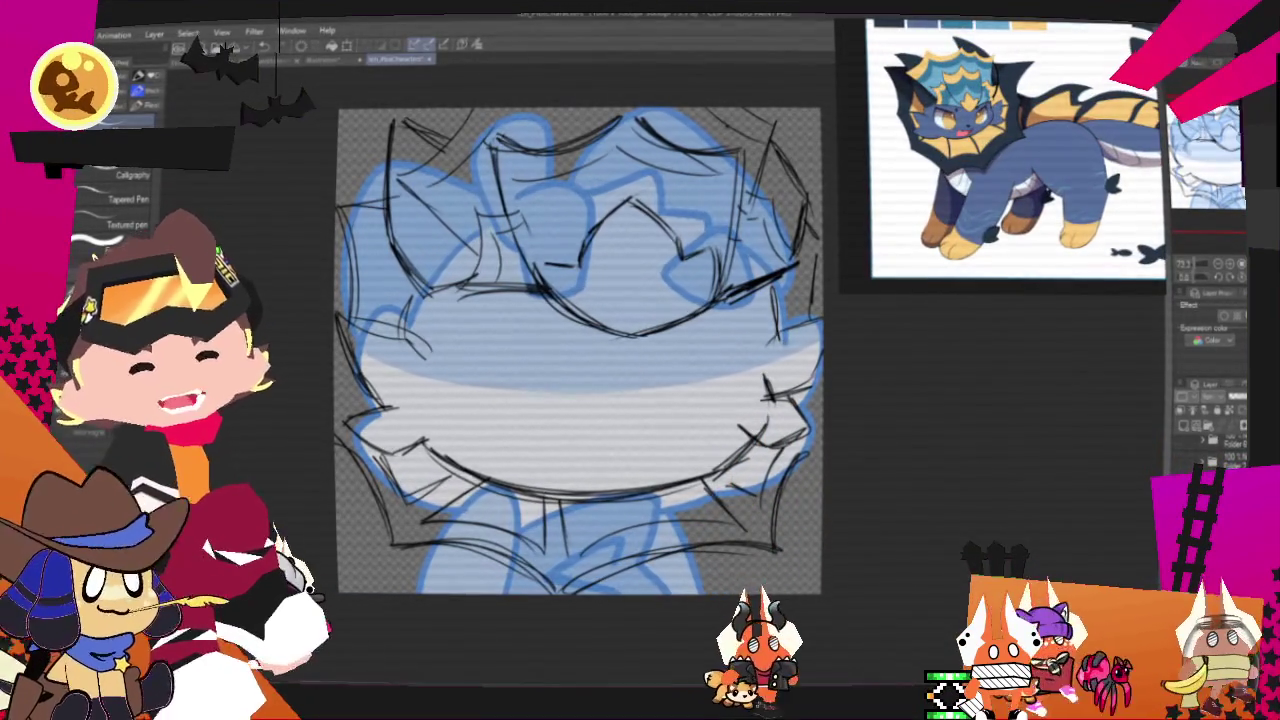
scroll(580, 350, down, 3)
scroll(600, 300, left, 1)
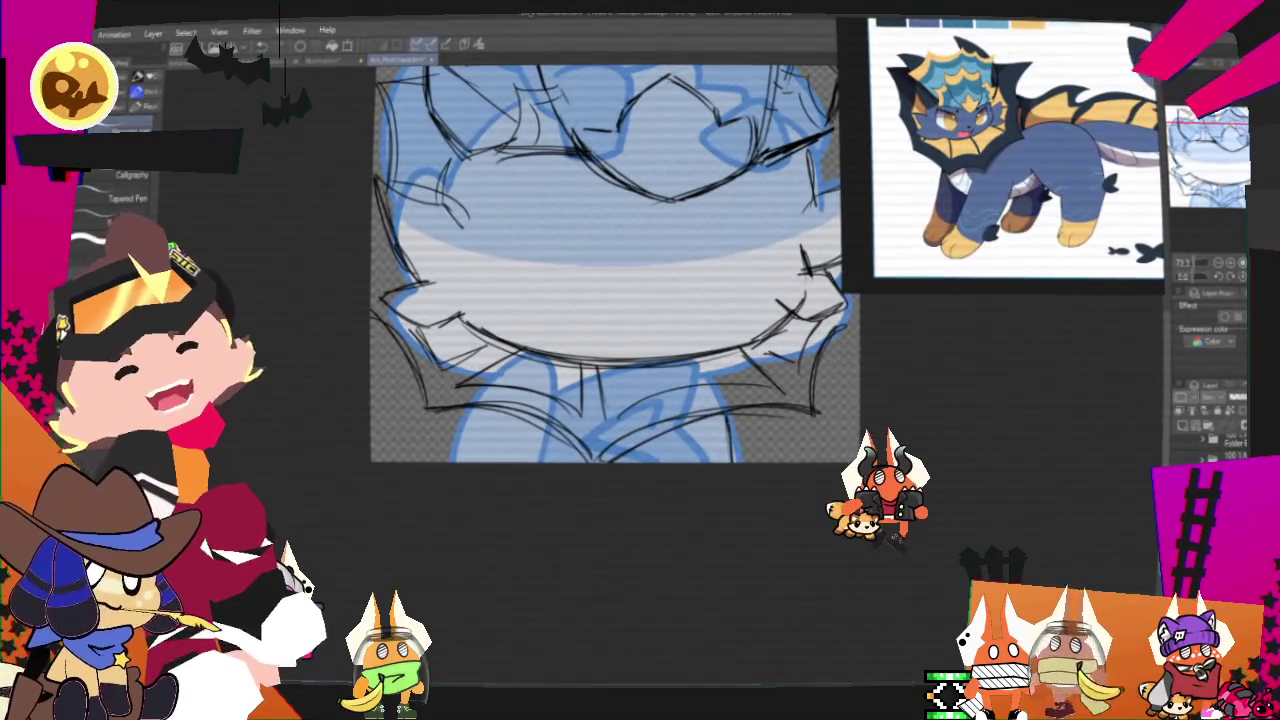
scroll(590, 280, up, 1)
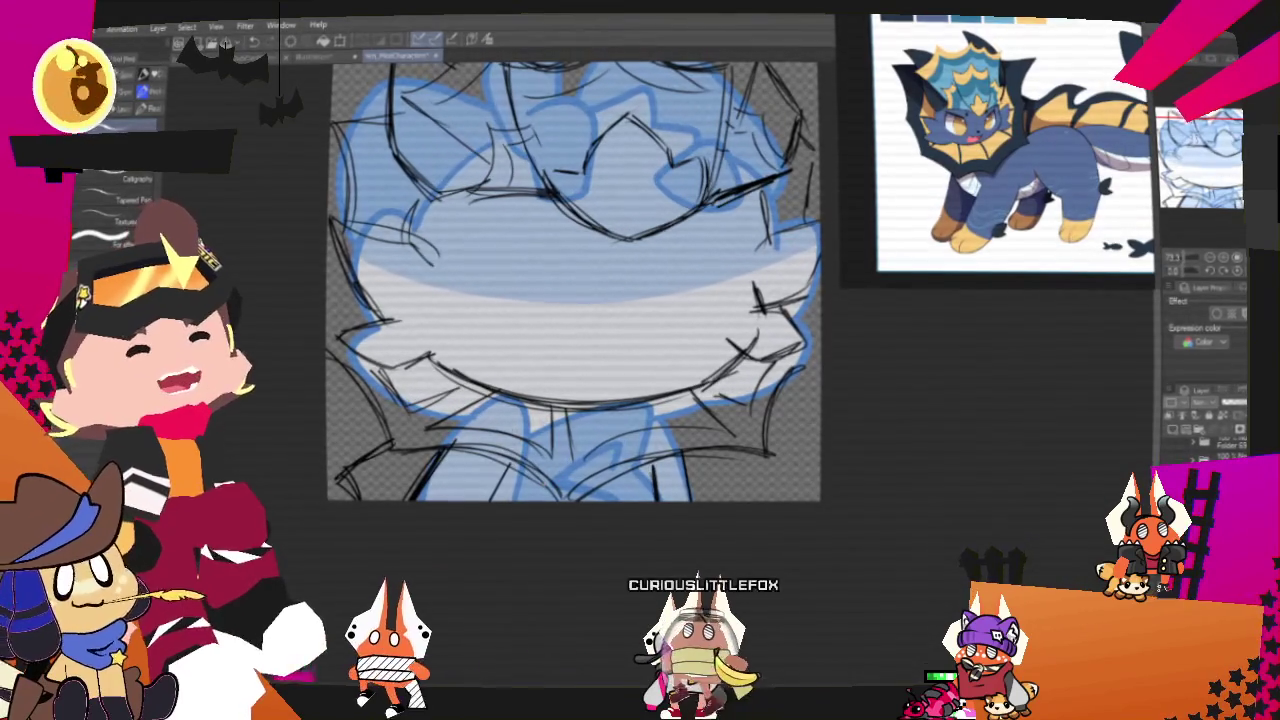
key(ctrl+minus)
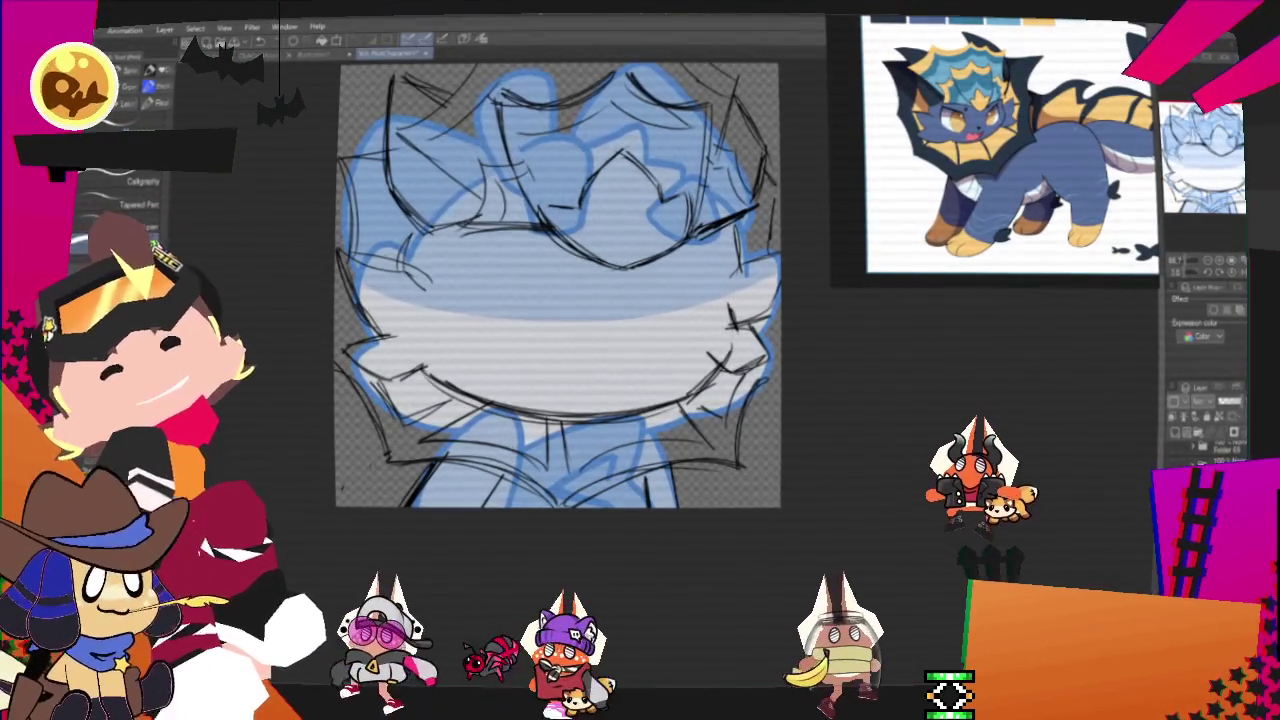
key(m)
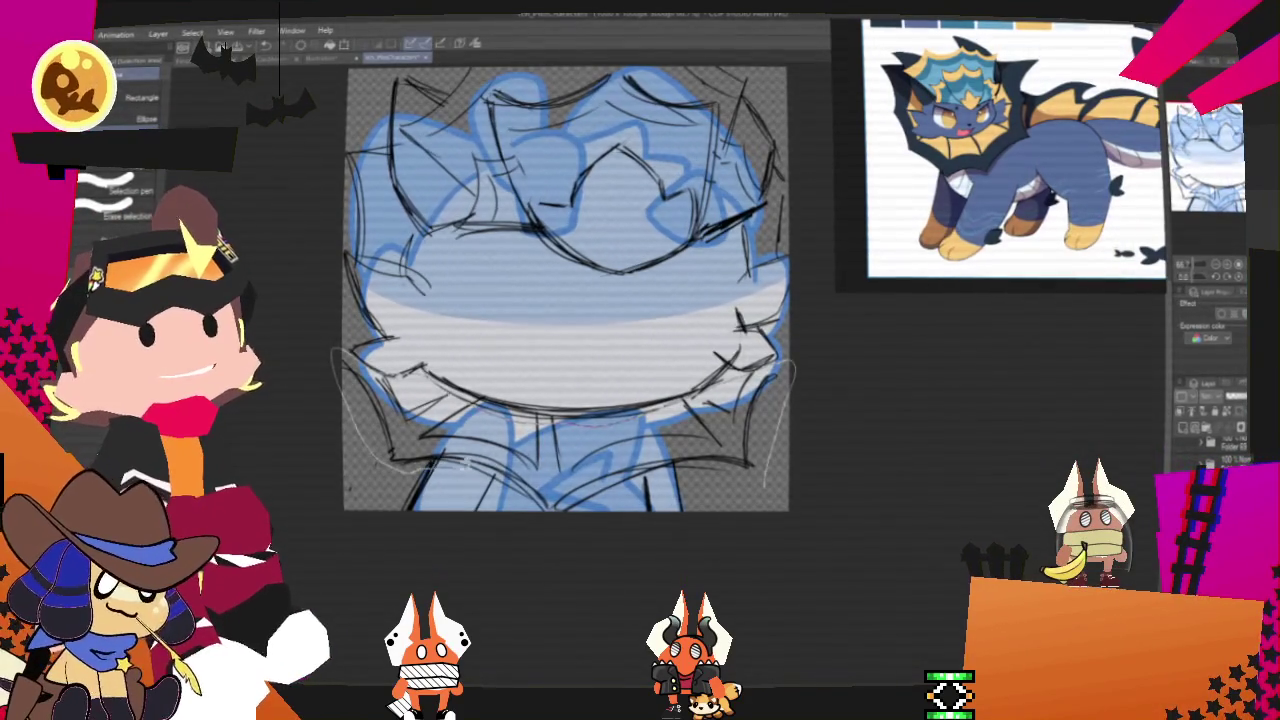
Step: Transform the selected collar area wider to the right, commit it, and start a new document
right_click(739, 459)
click(822, 593)
mouse_move(797, 418)
mouse_down()
mouse_move(818, 418)
mouse_move(790, 449)
mouse_up()
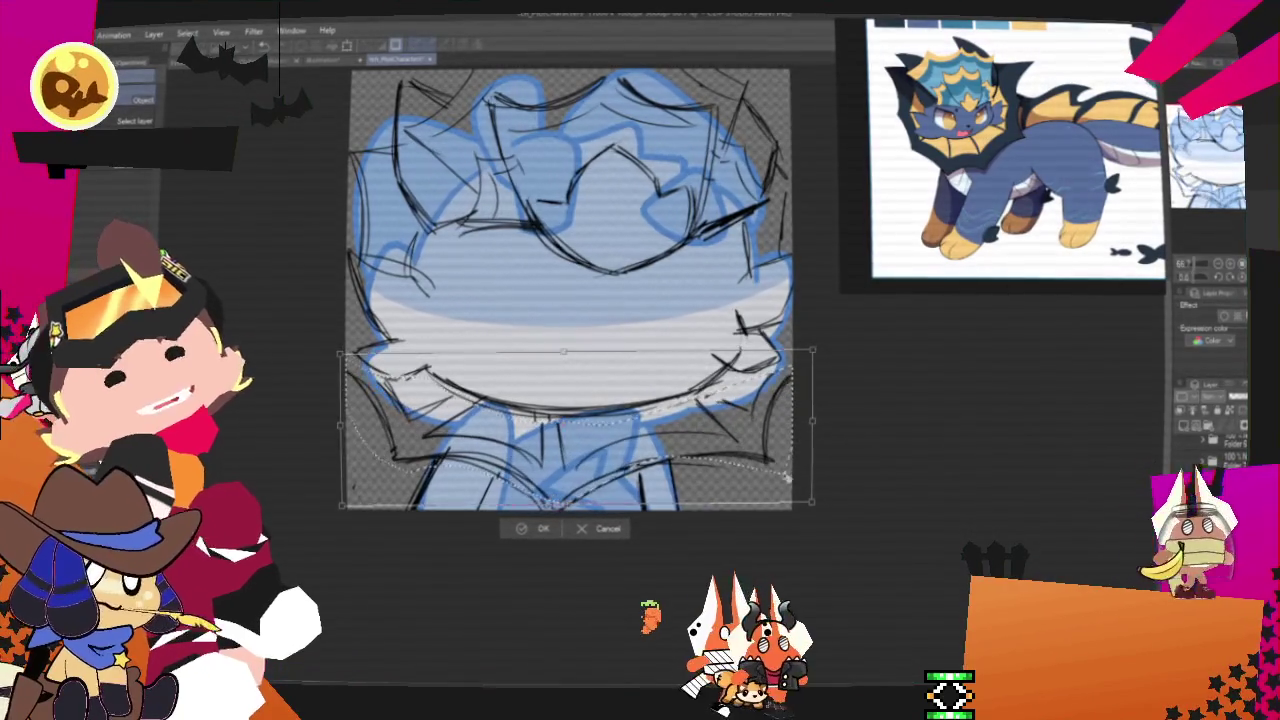
click(536, 530)
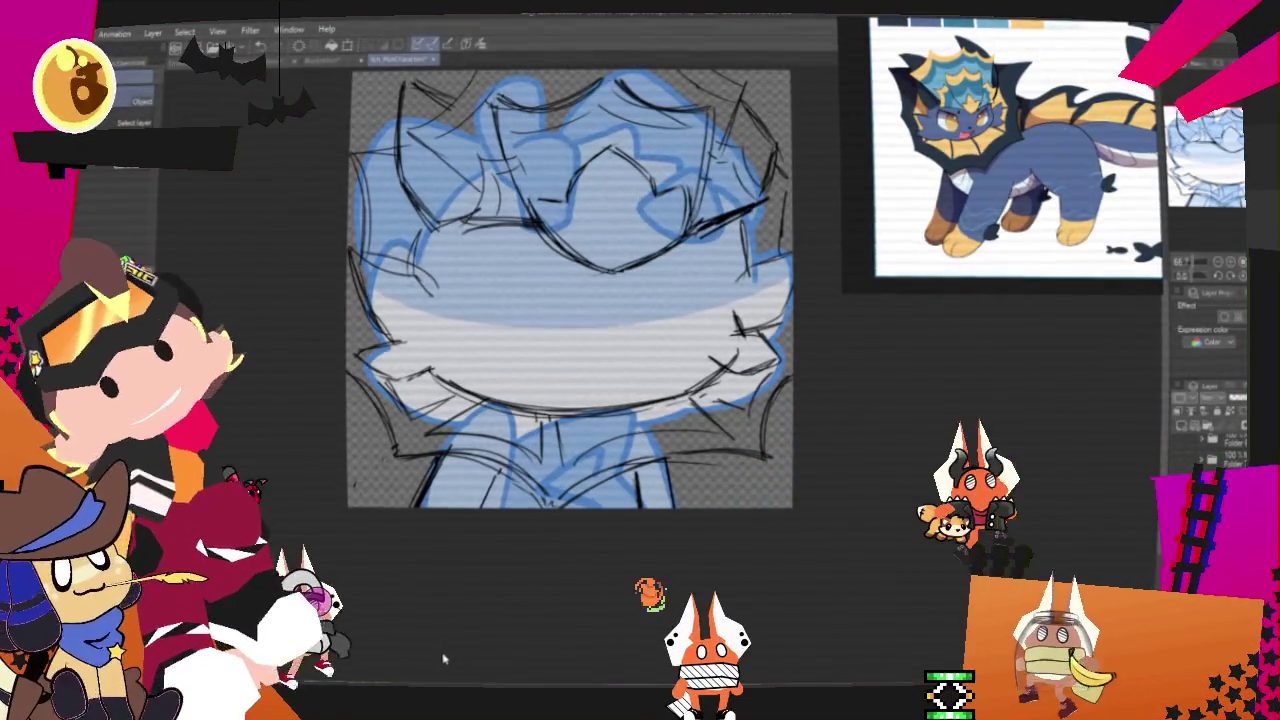
scroll(581, 437, up, 2)
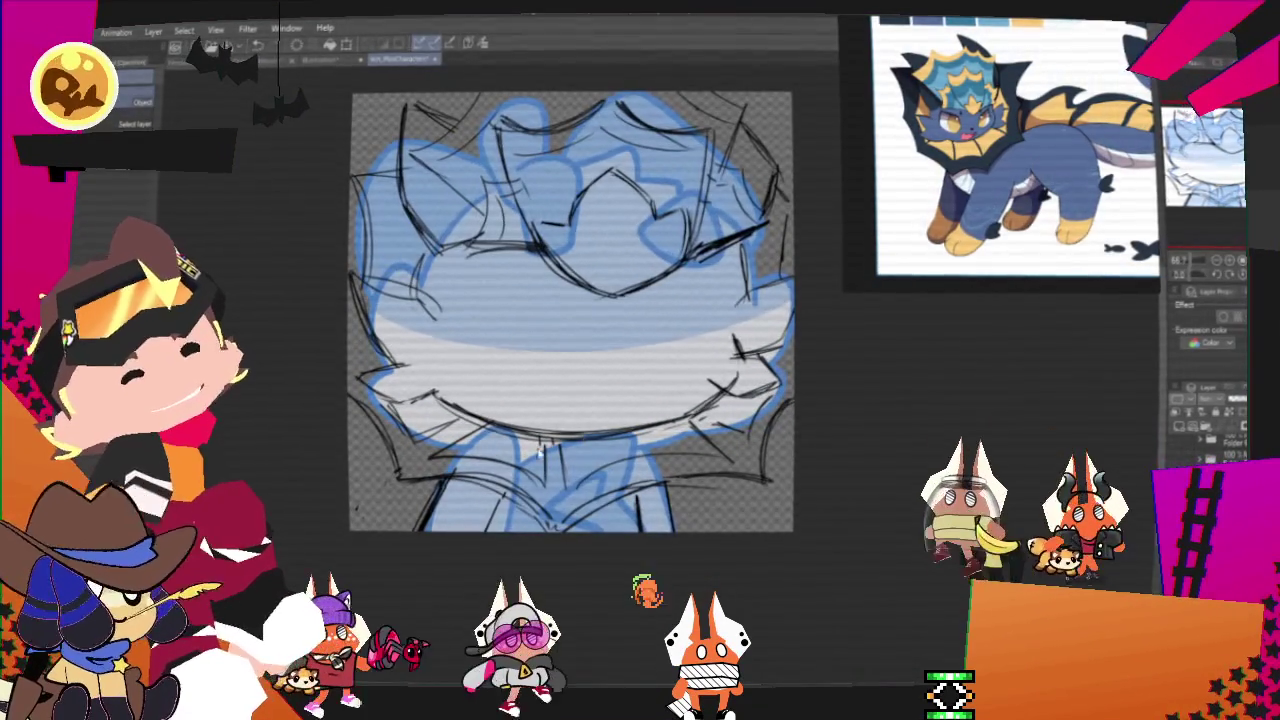
key(ctrl+n)
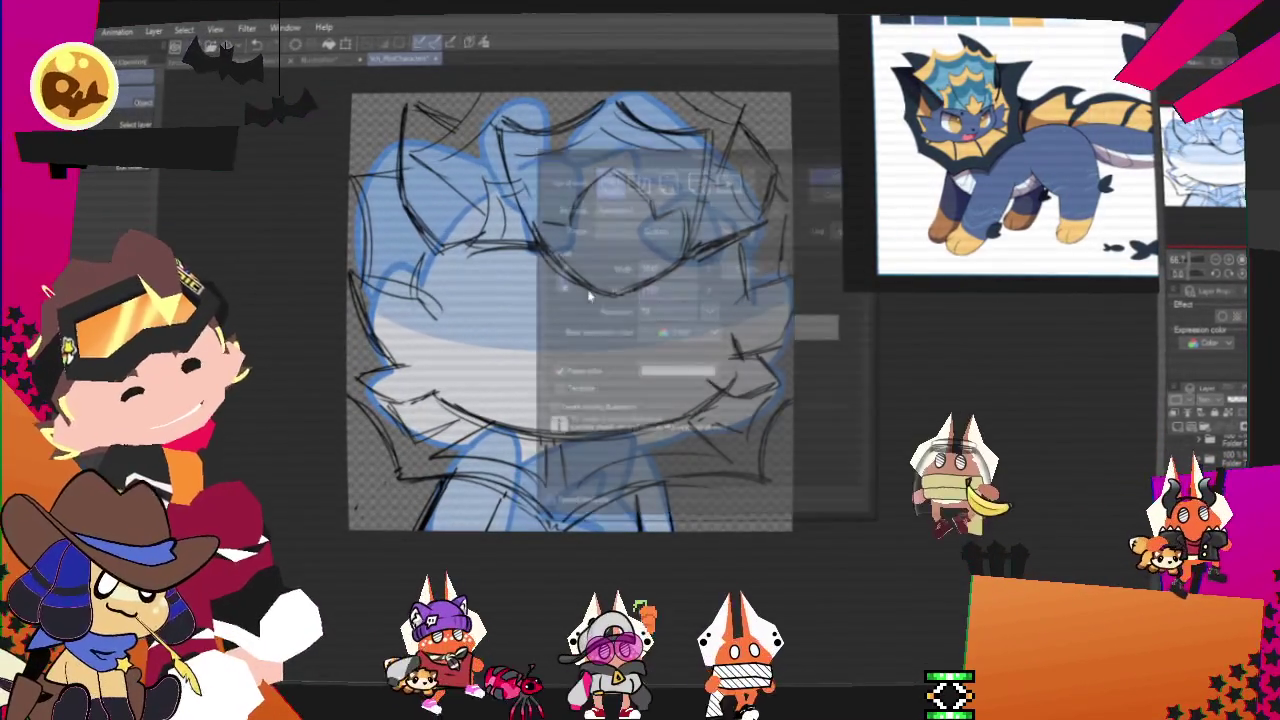
Step: Create a 200 × 200 canvas, zoom in on it, and select the pen
double_click(665, 266)
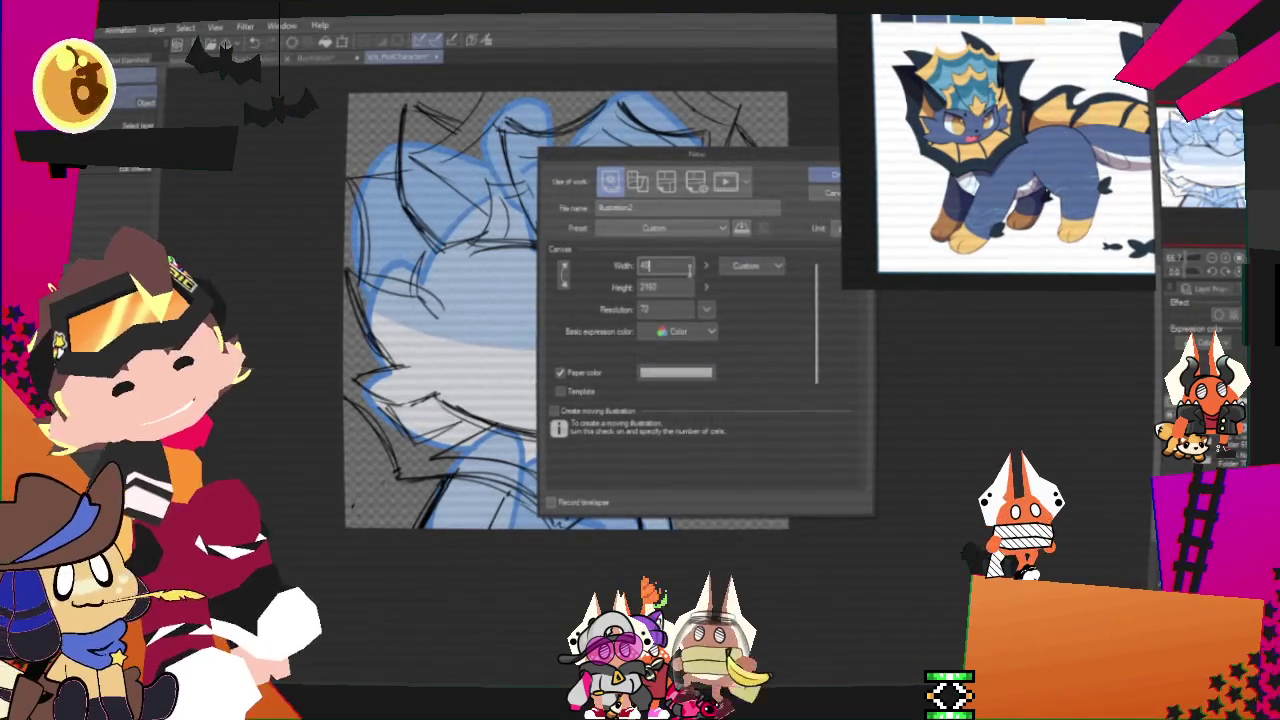
key(BackSpace)
key(BackSpace)
key(BackSpace)
text(200)
double_click(683, 286)
text(200)
click(815, 178)
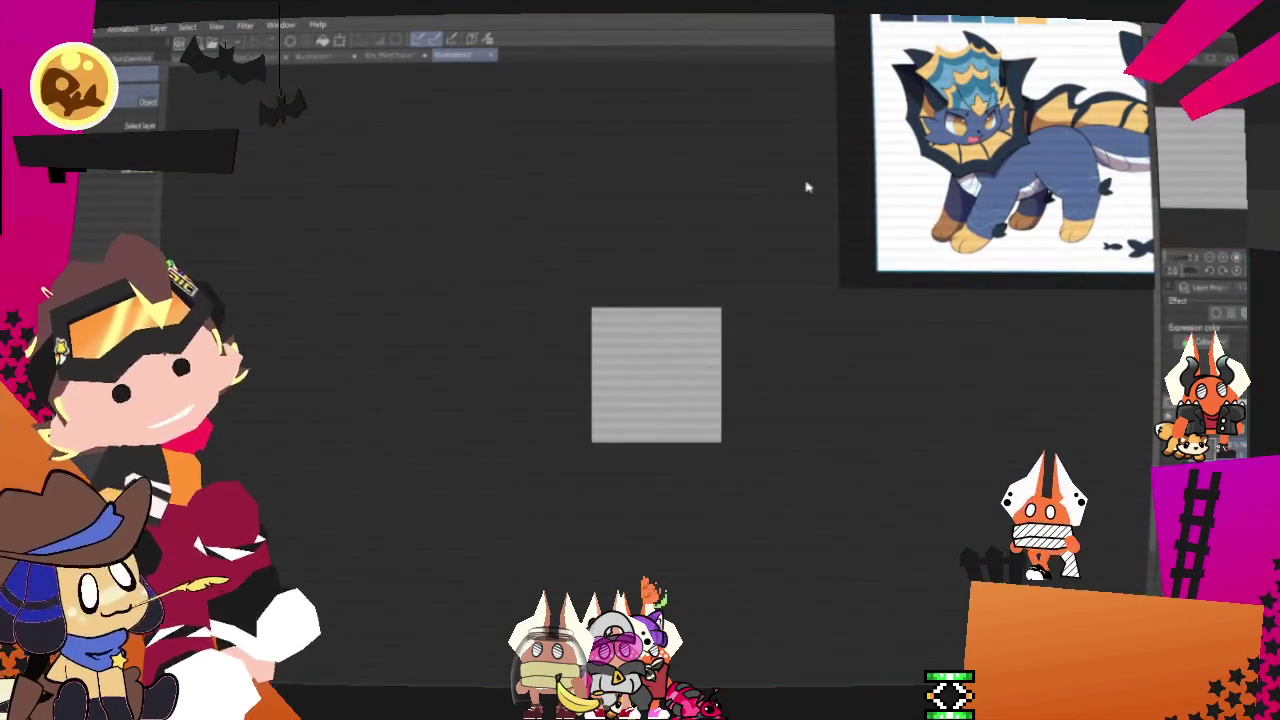
scroll(624, 370, up, 3)
scroll(672, 374, up, 2)
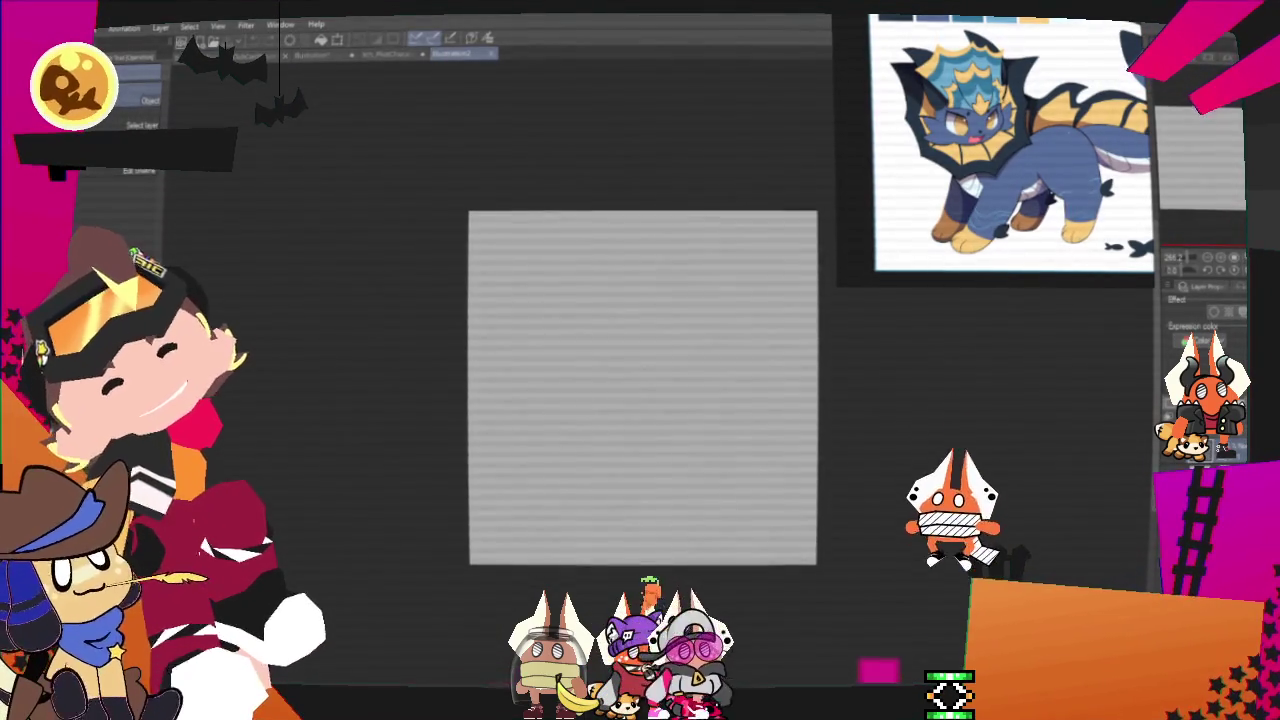
key(p)
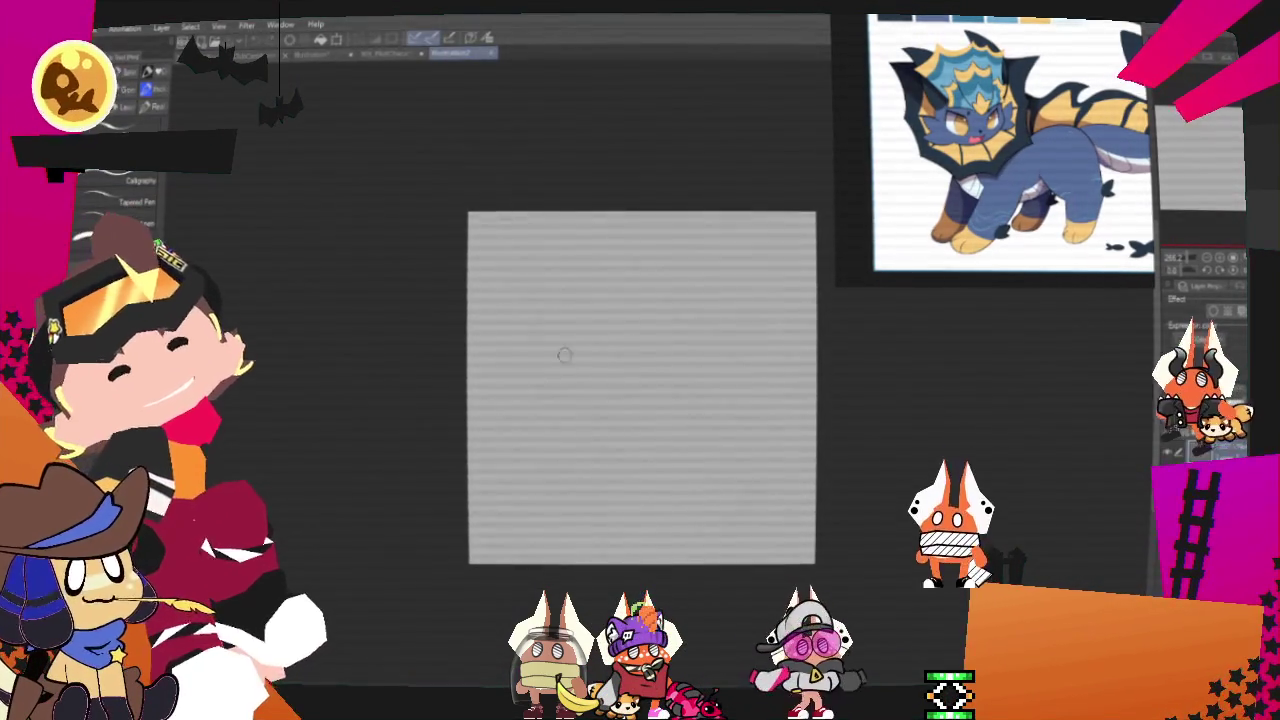
Step: Draw a closed curved yellow outline, redoing misdrawn strokes, and fill it solid yellow
drag(568, 268, 573, 350)
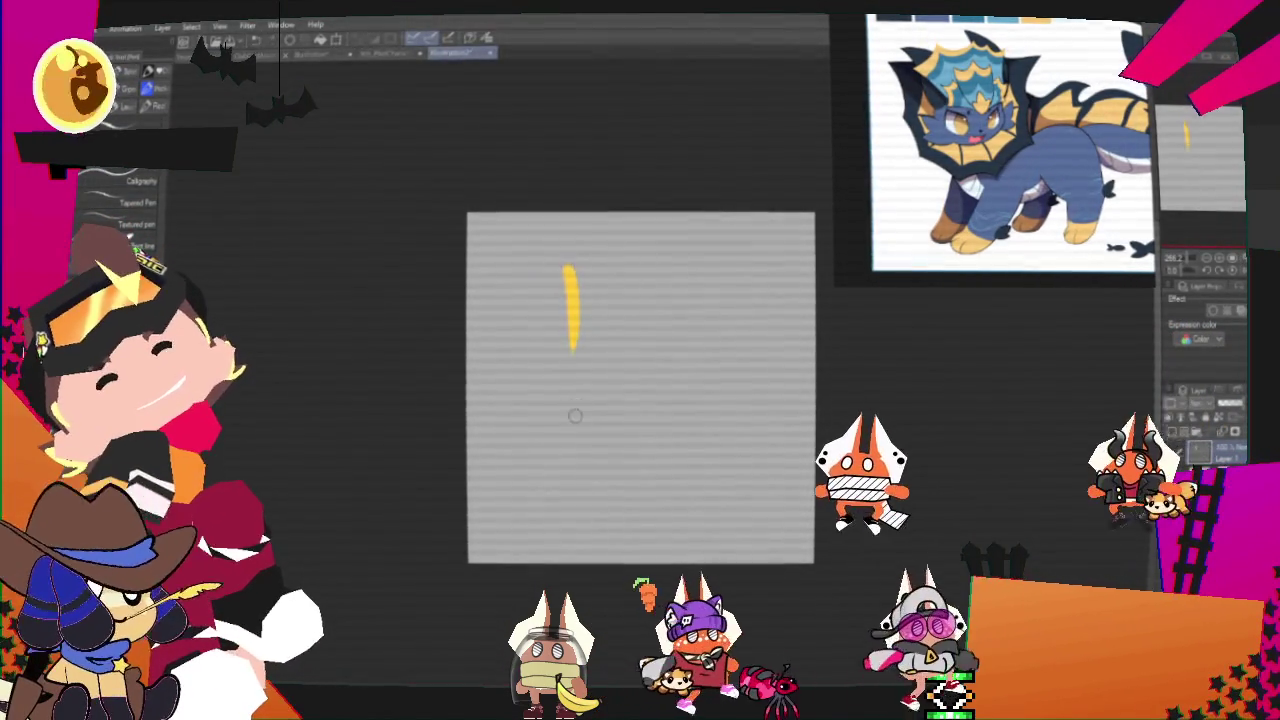
key(ctrl+z)
drag(580, 266, 515, 452)
key(ctrl+z)
mouse_move(580, 264)
mouse_down()
mouse_move(471, 450)
mouse_move(700, 490)
mouse_up()
key(ctrl+z)
mouse_move(472, 452)
mouse_down()
mouse_move(745, 485)
mouse_move(785, 270)
mouse_up()
key(ctrl+z)
mouse_move(745, 487)
mouse_down()
mouse_move(790, 268)
mouse_move(580, 262)
mouse_up()
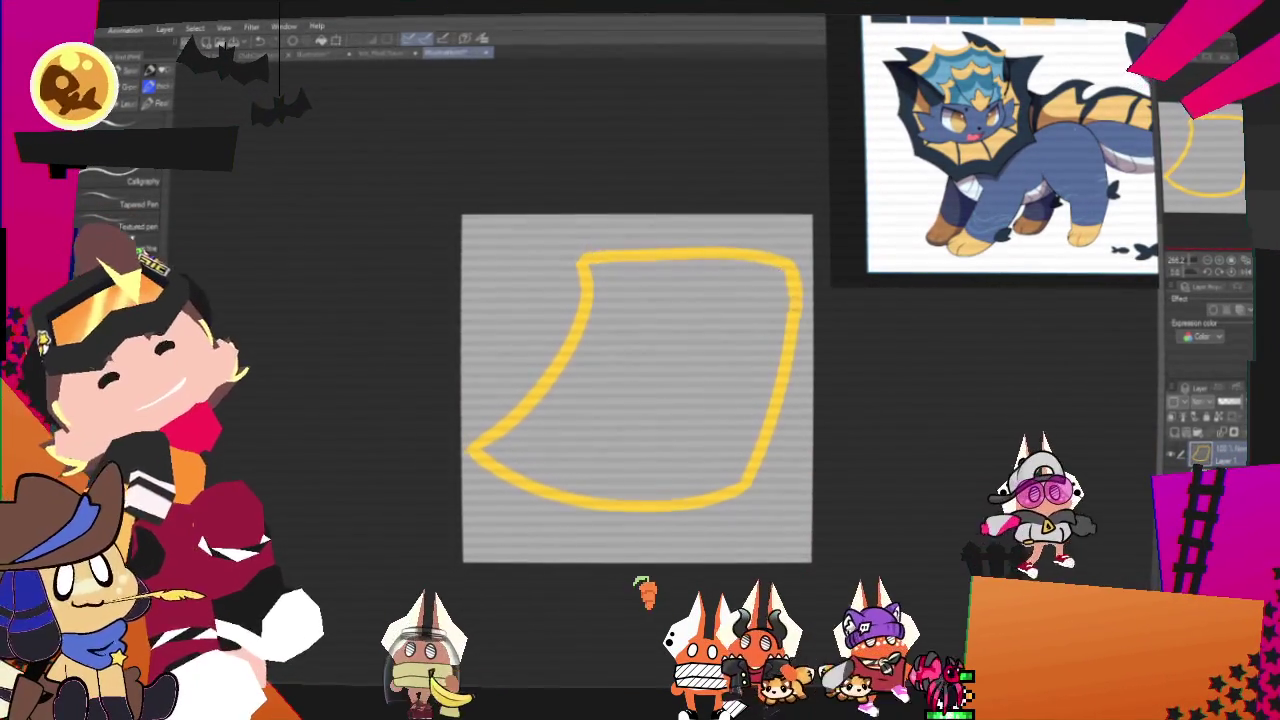
key(g)
click(694, 371)
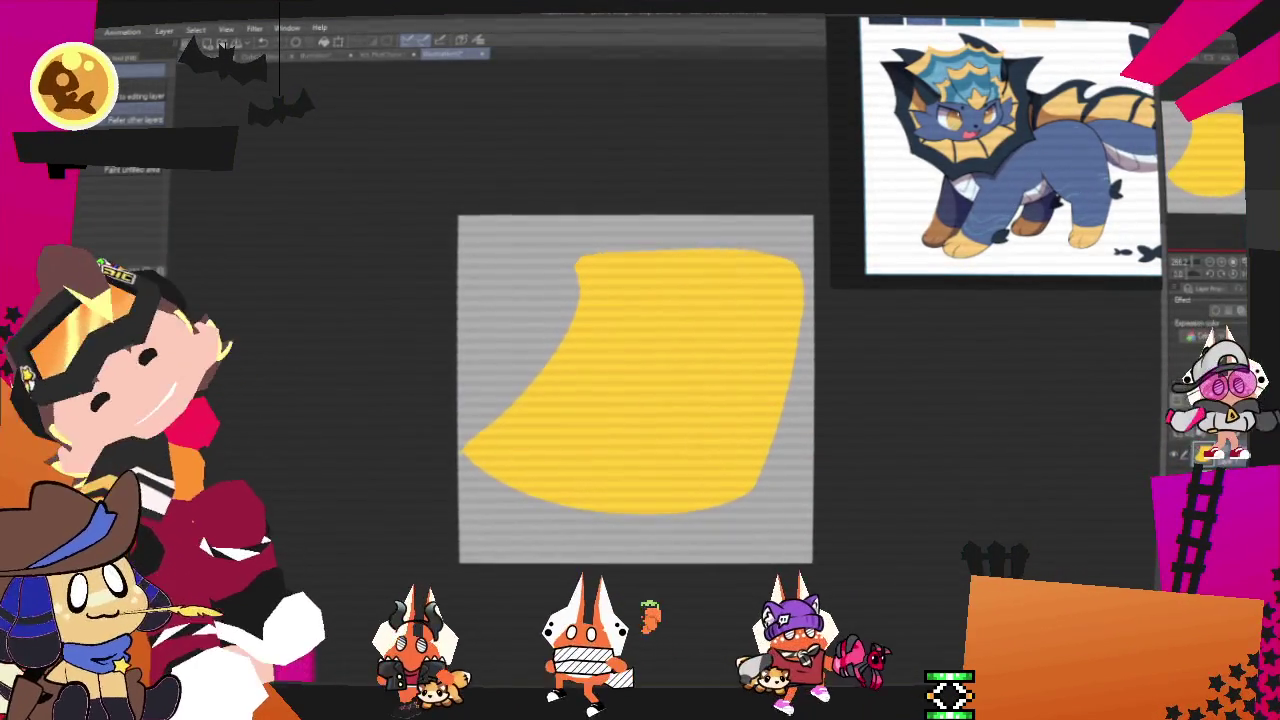
Step: Draw a darker band across the top edge of the yellow shape
key(p)
drag(580, 293, 805, 305)
mouse_move(565, 258)
mouse_down()
mouse_move(577, 292)
mouse_move(795, 275)
mouse_up()
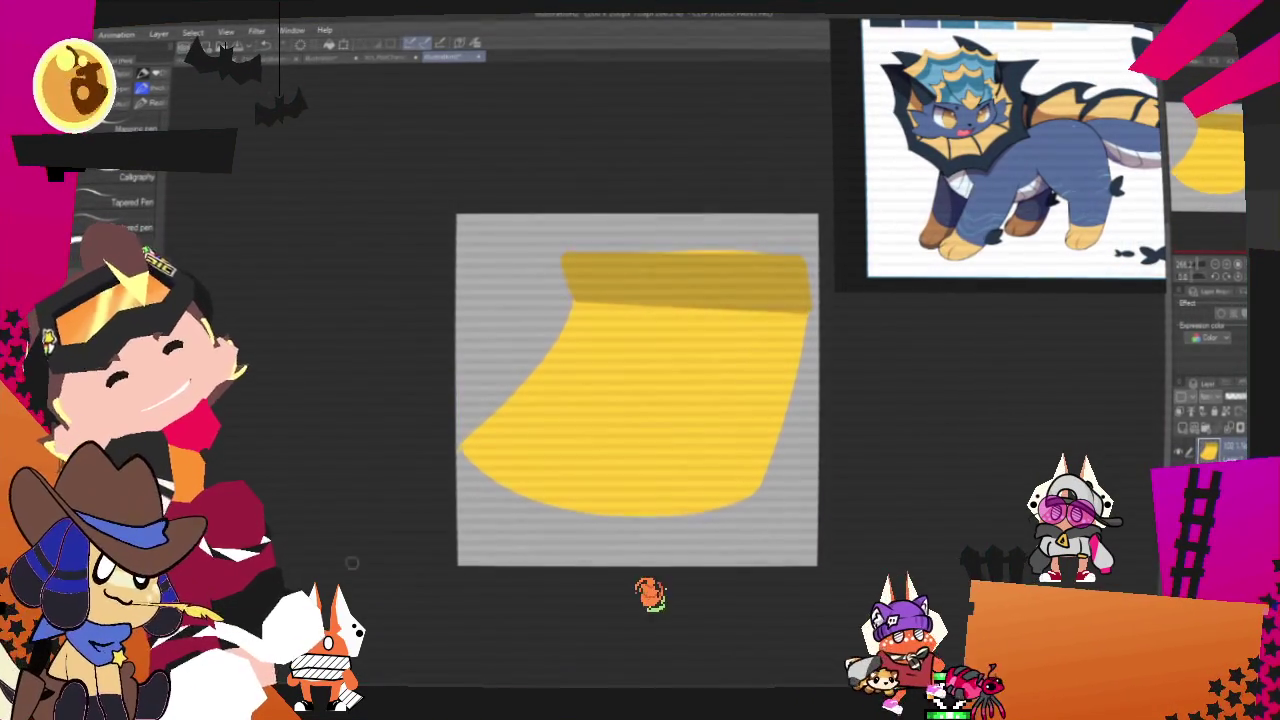
Step: Erase along the shape's right edge to trim it back
drag(780, 237, 785, 365)
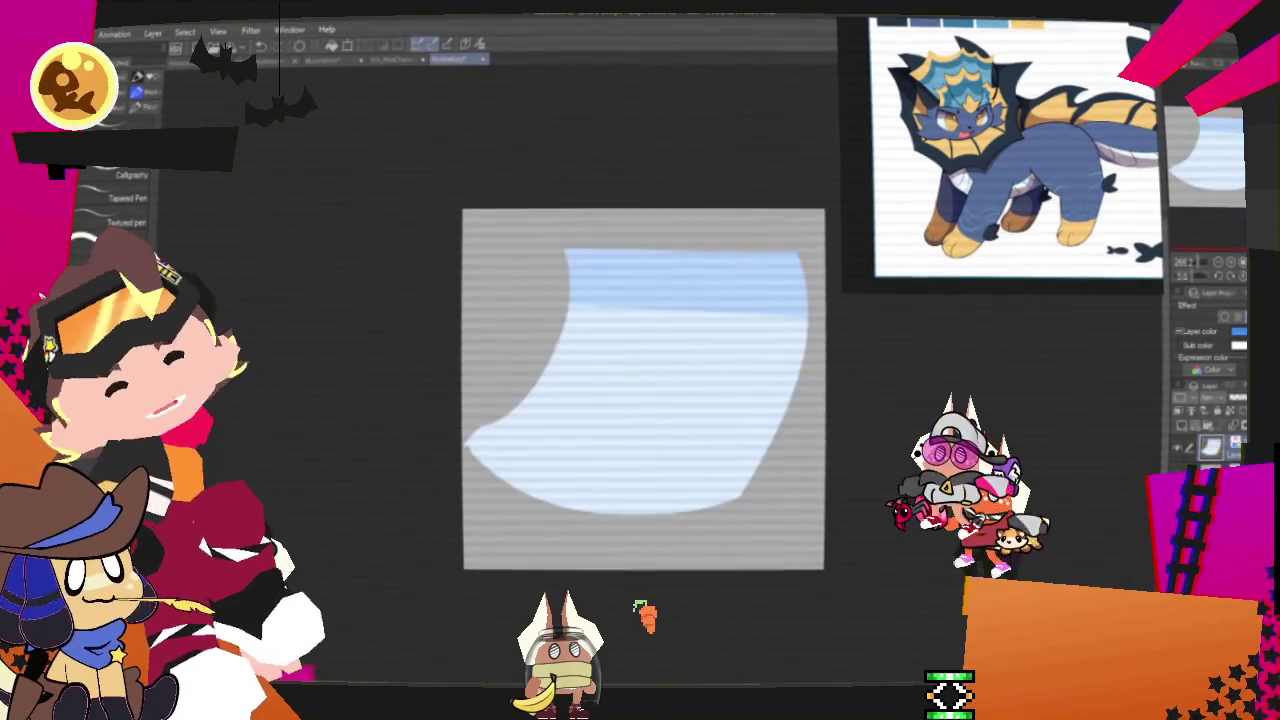
Step: Set the layer colour to yellow-green and the sub colour to a saturated yellow
click(1230, 346)
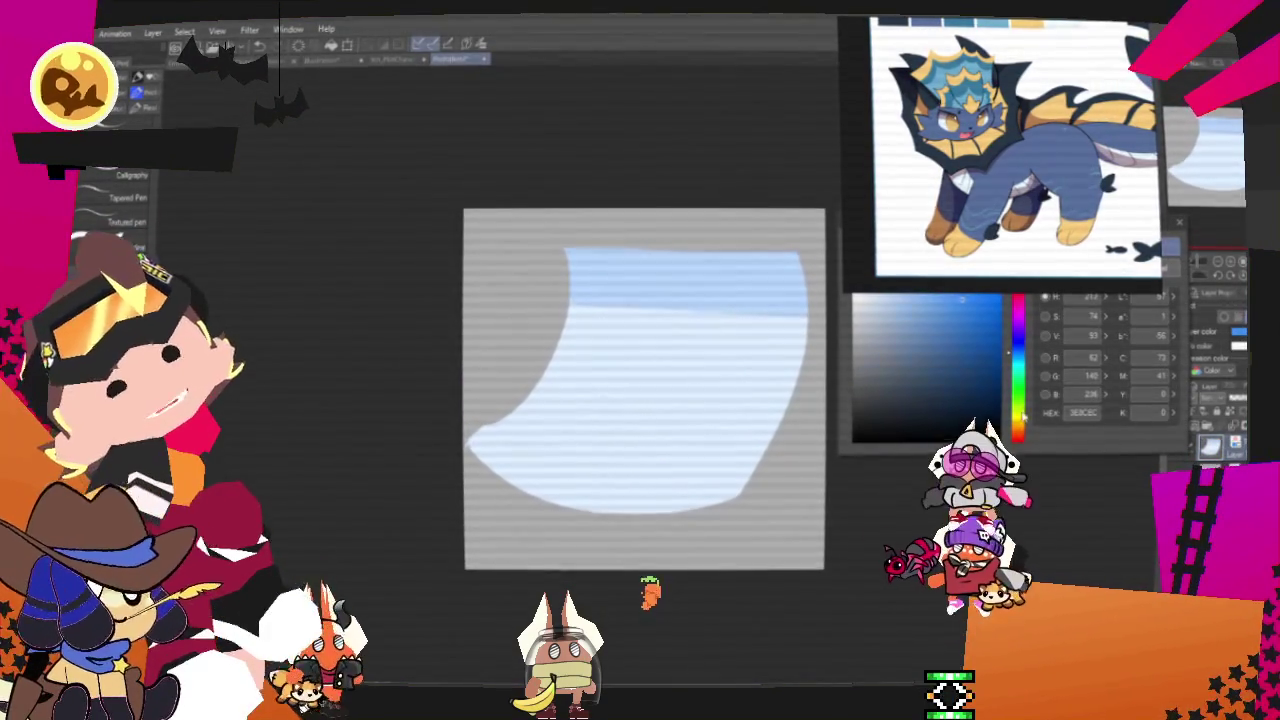
click(1213, 375)
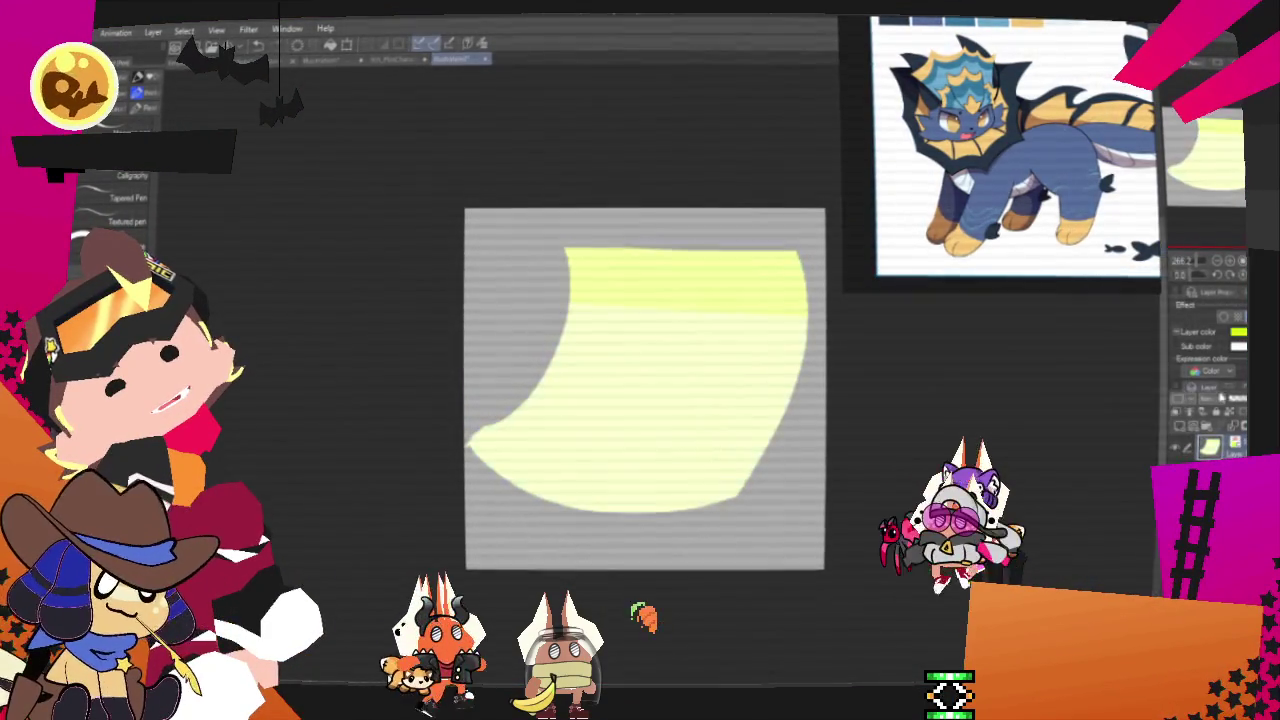
click(1238, 346)
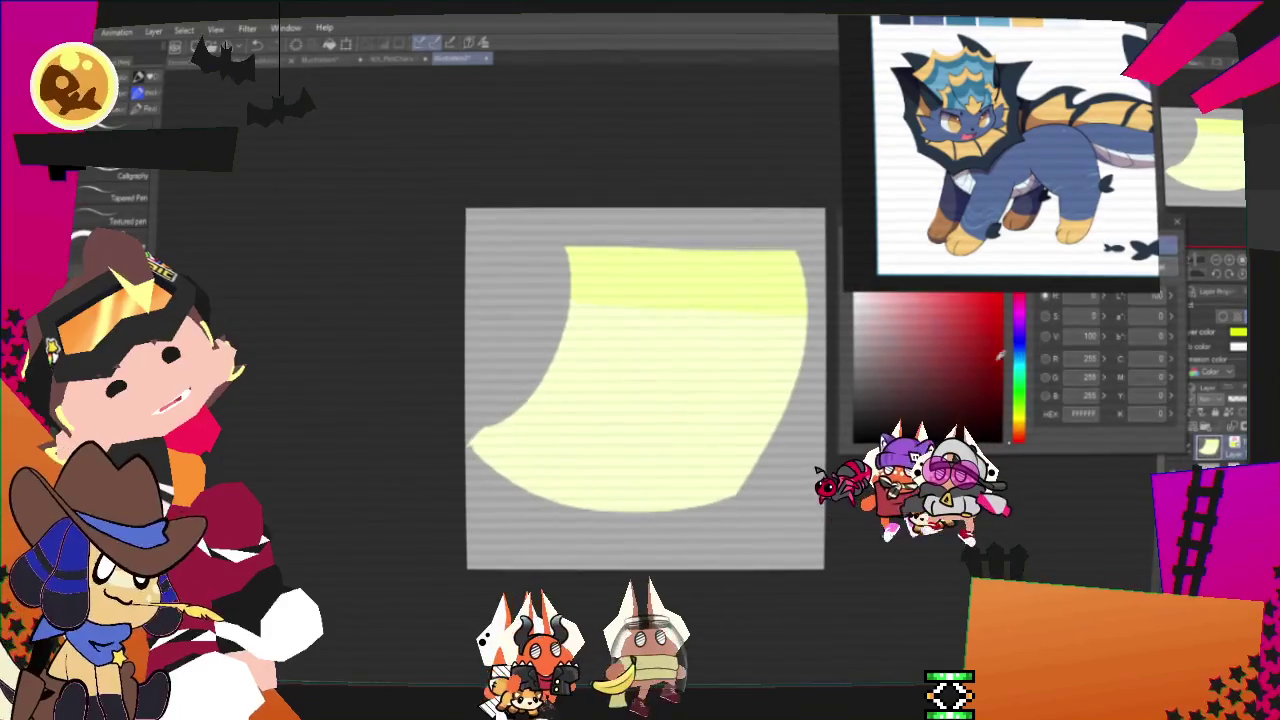
click(1019, 422)
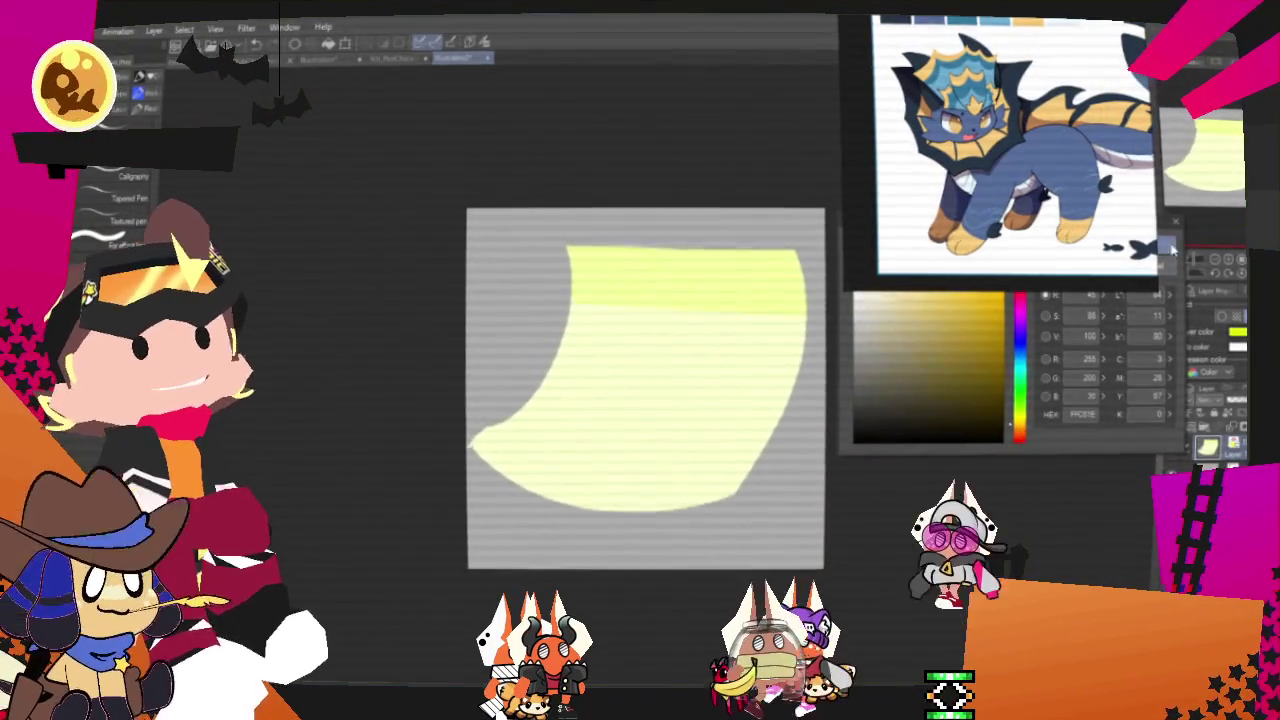
click(1175, 250)
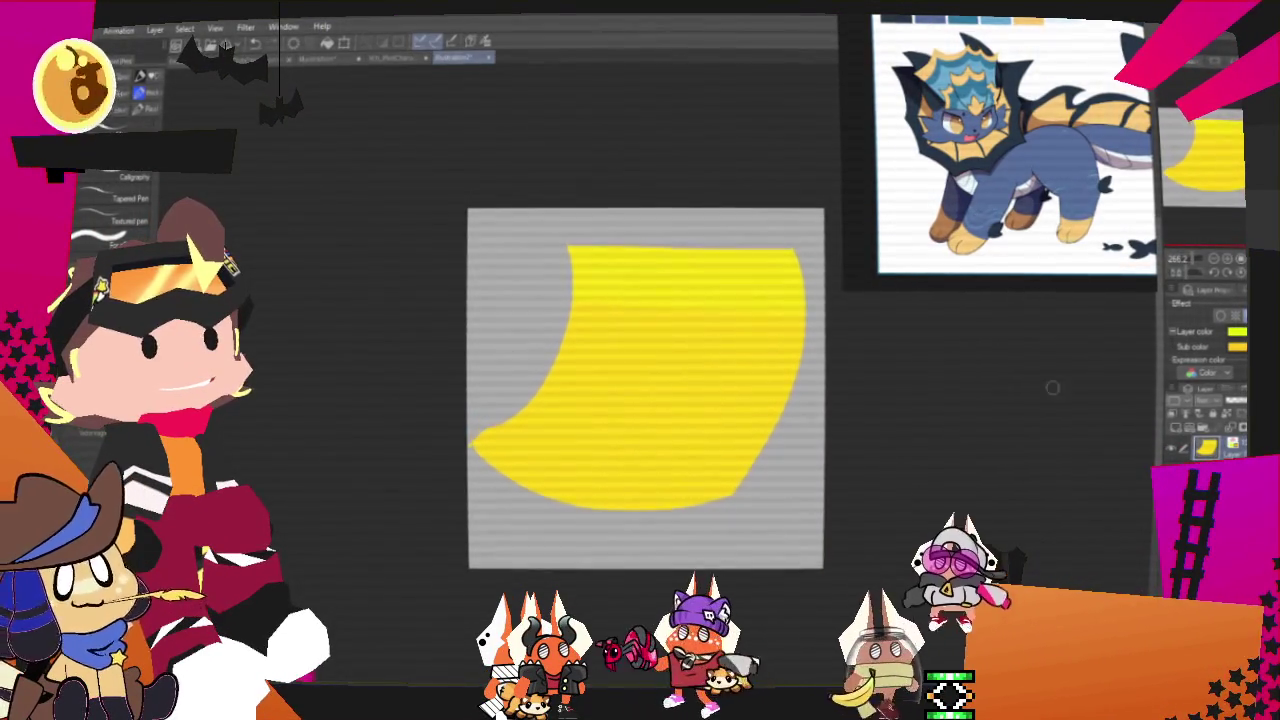
Step: Refine the layer and sub colours until the shape shows pale yellow
click(1237, 348)
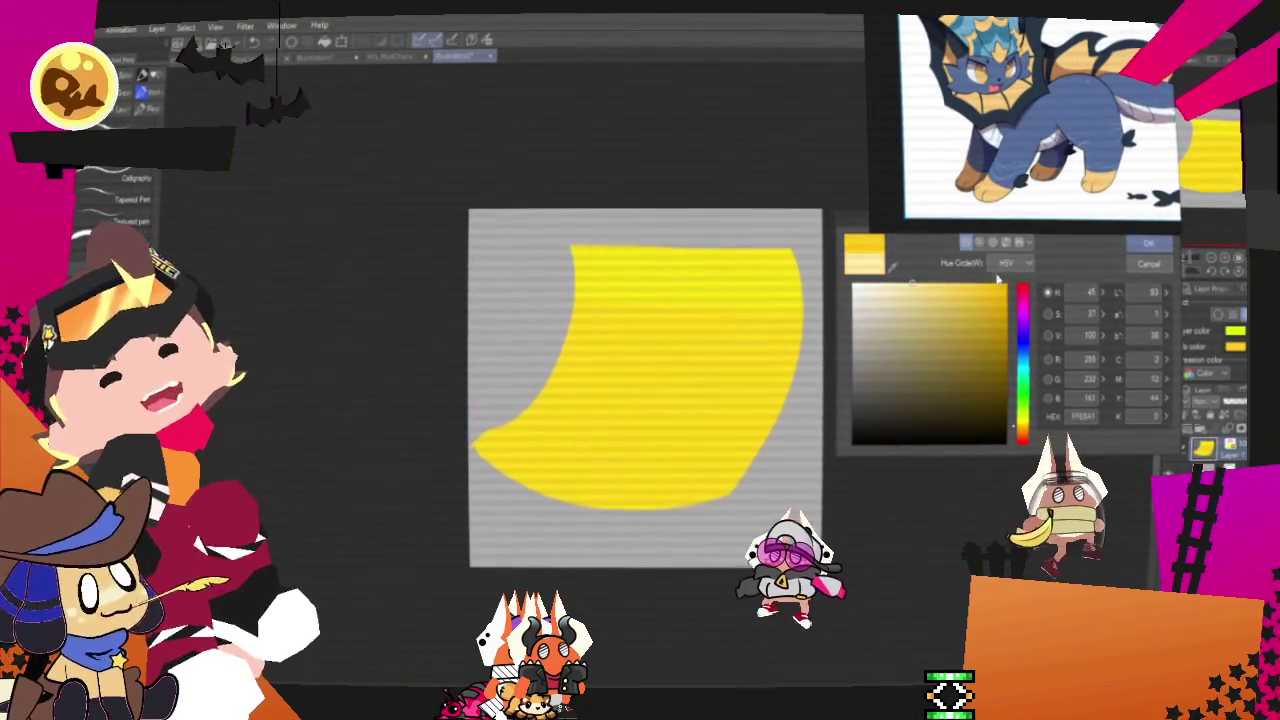
click(1145, 249)
click(1234, 348)
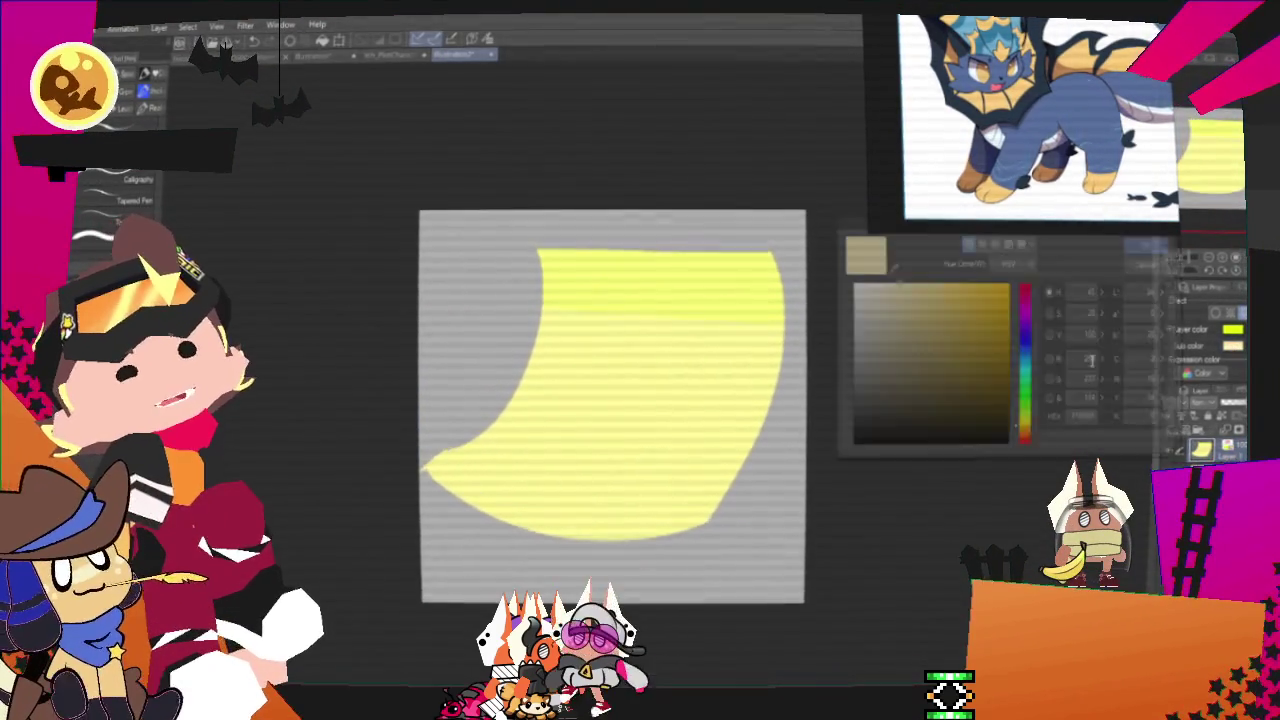
click(1150, 247)
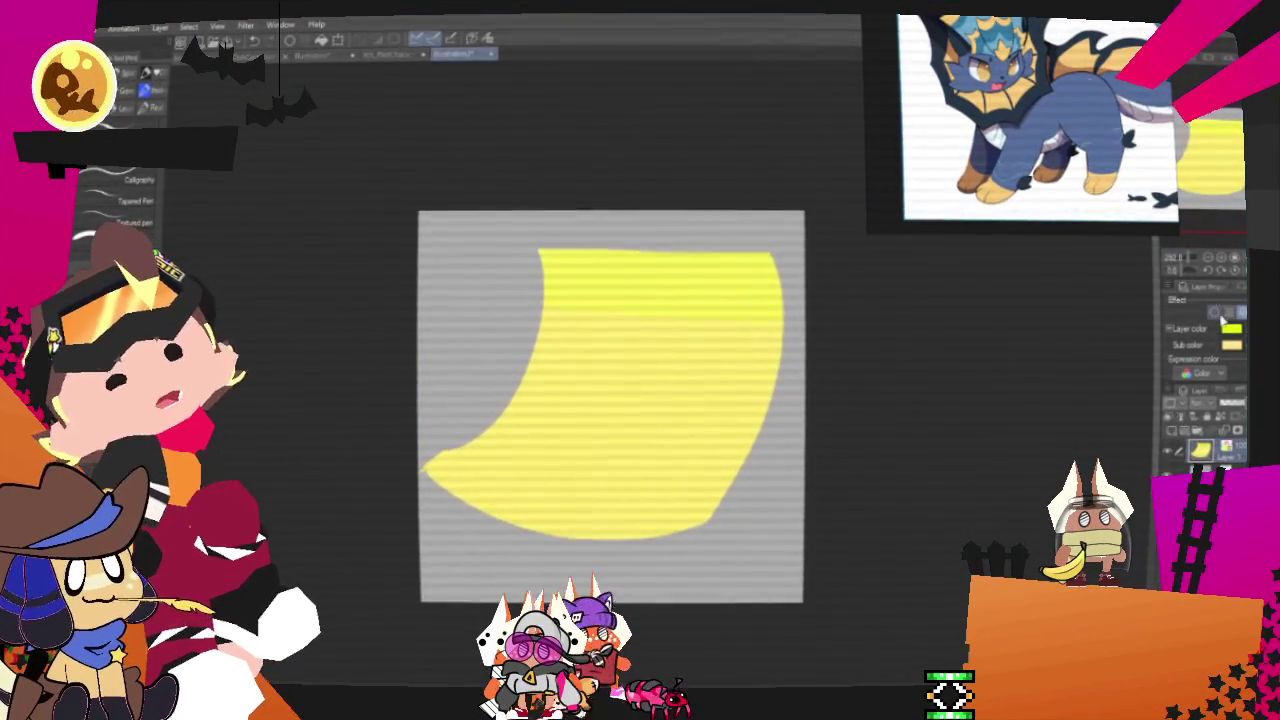
click(1230, 330)
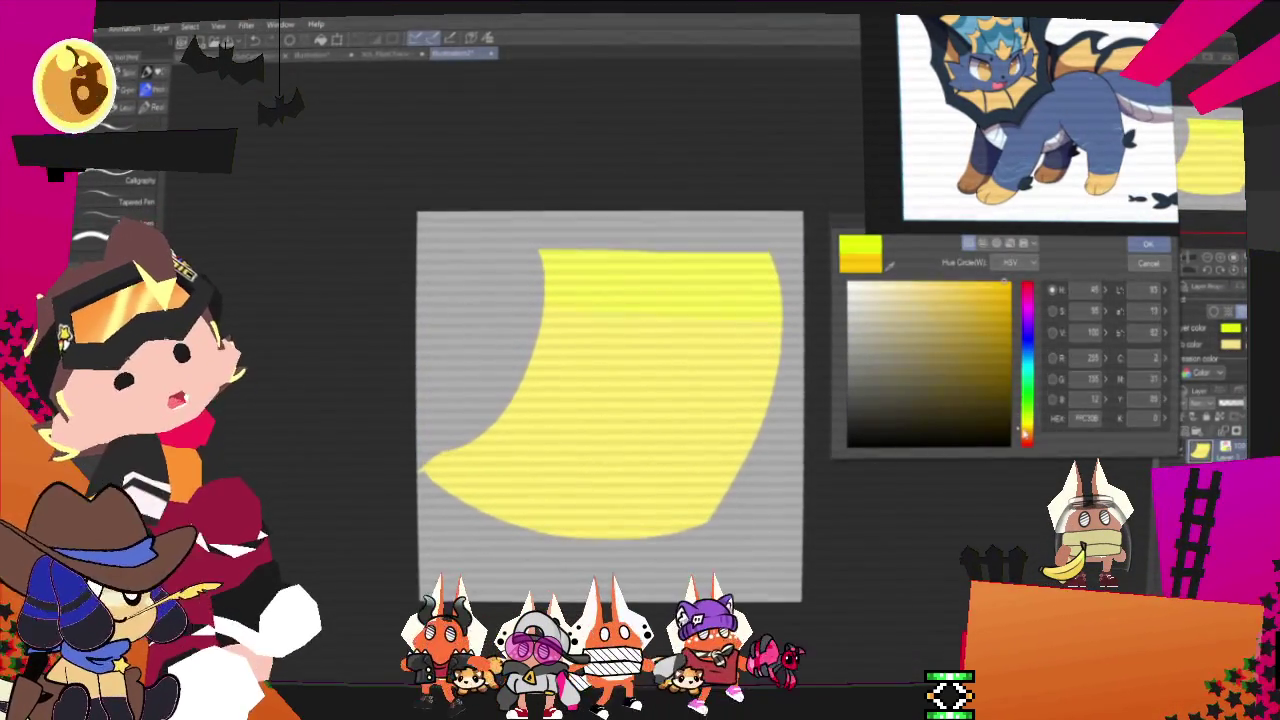
click(1148, 244)
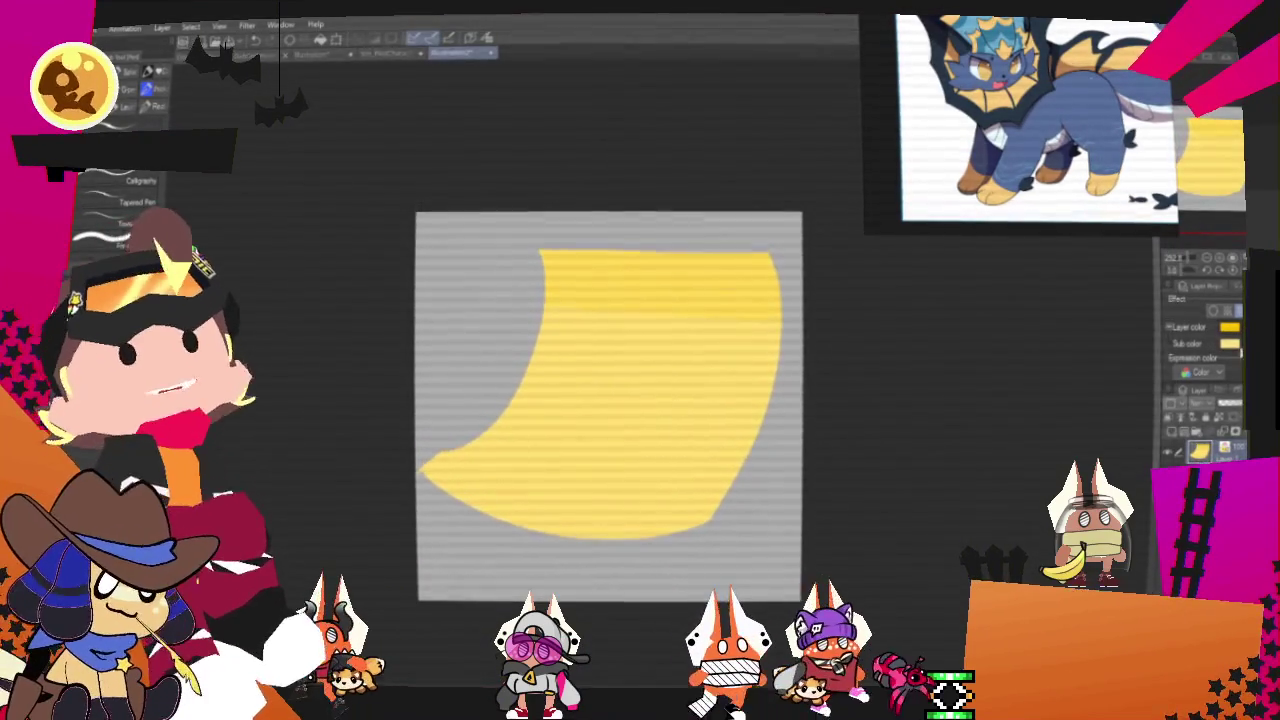
click(1229, 344)
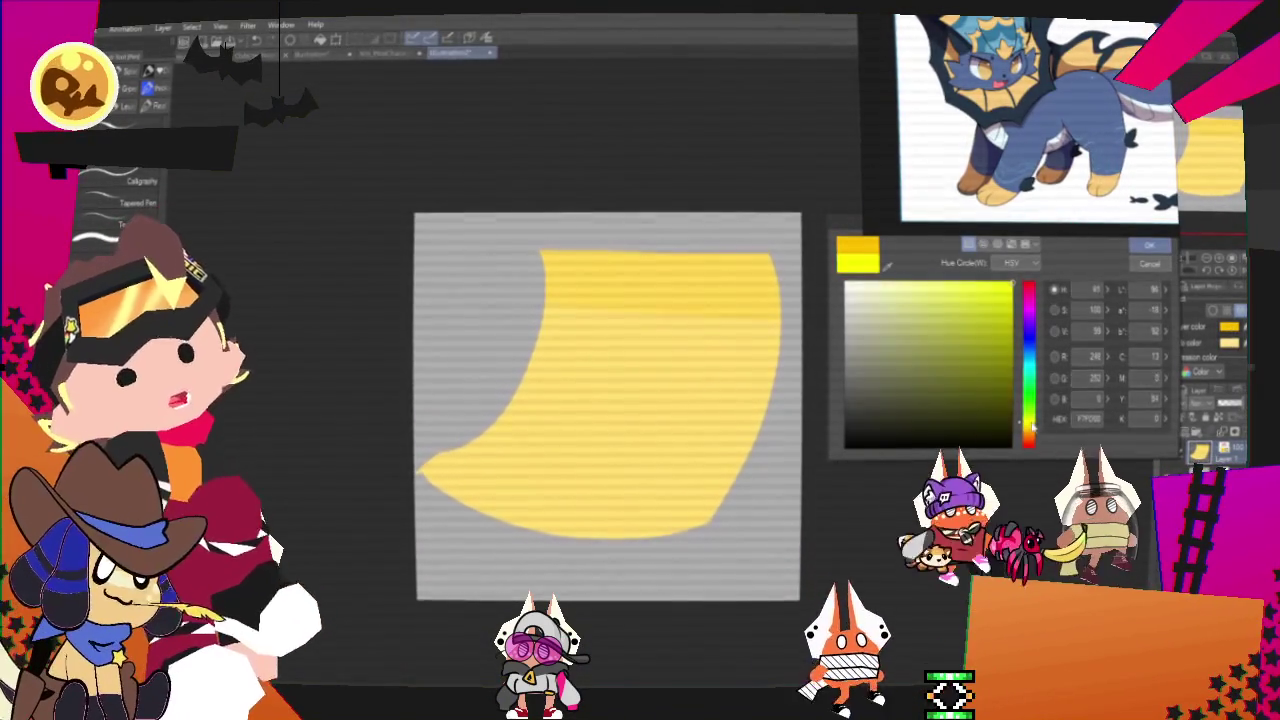
click(1150, 245)
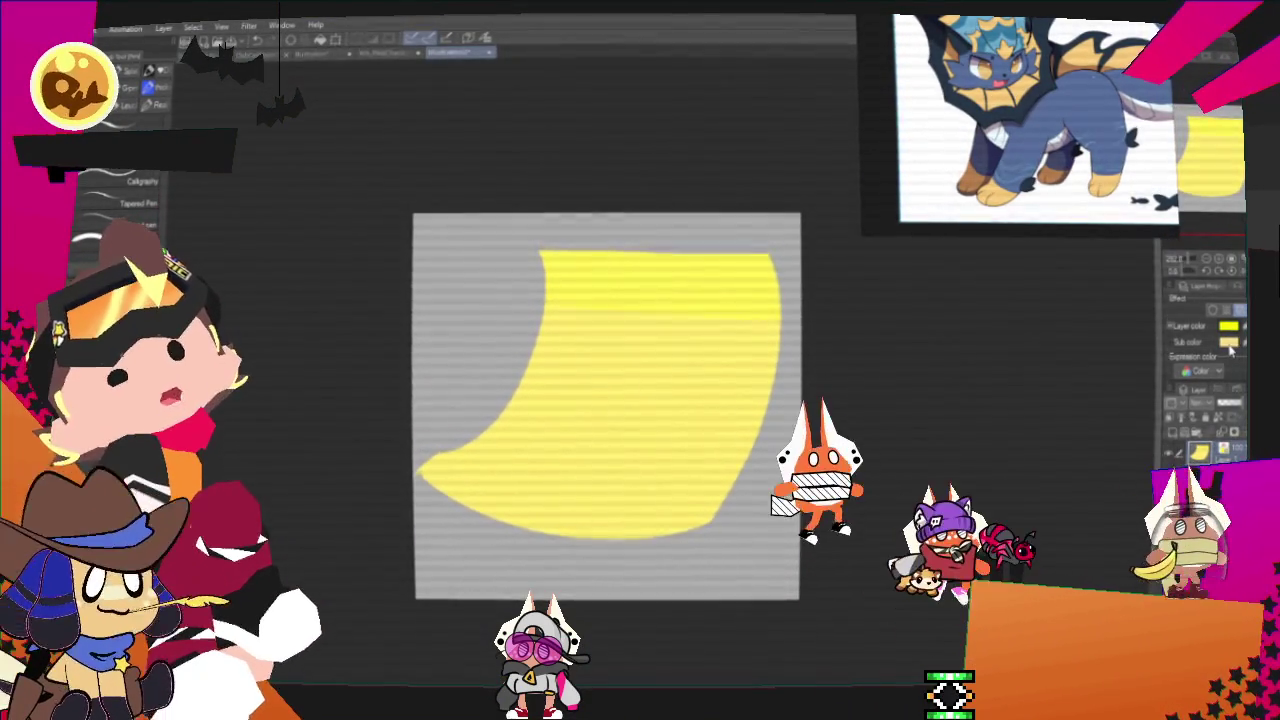
click(1226, 343)
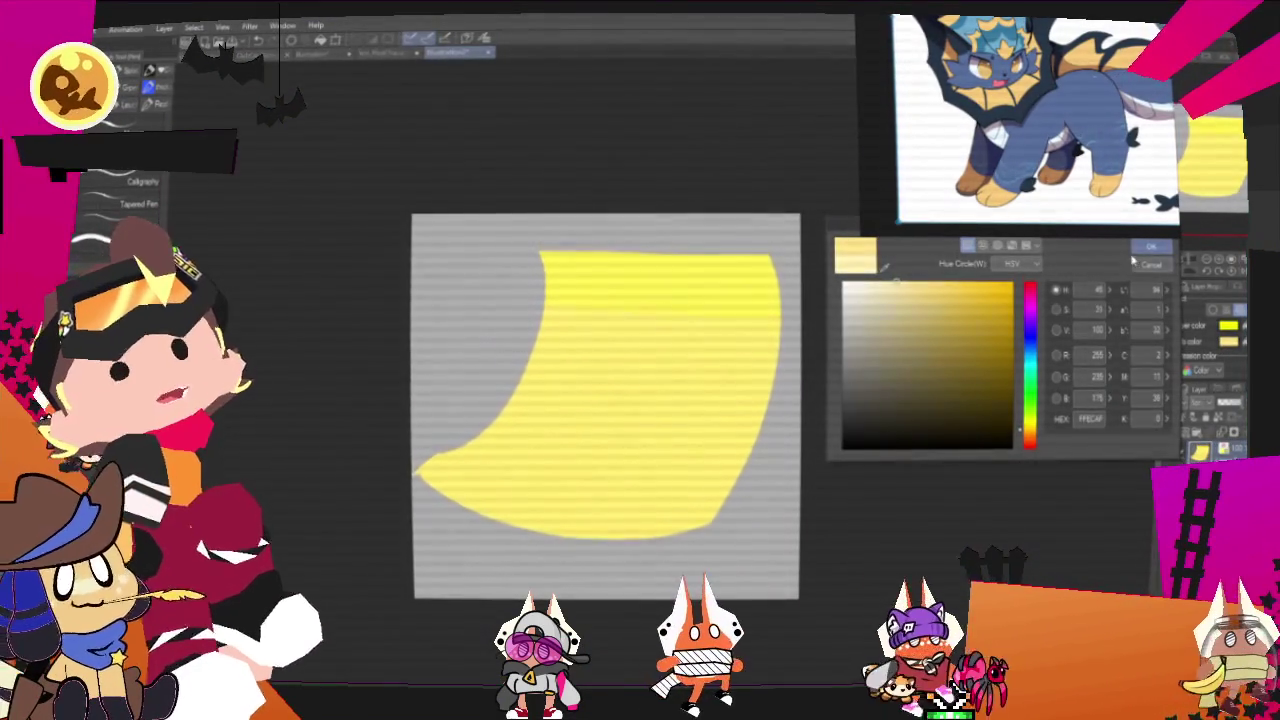
click(1150, 245)
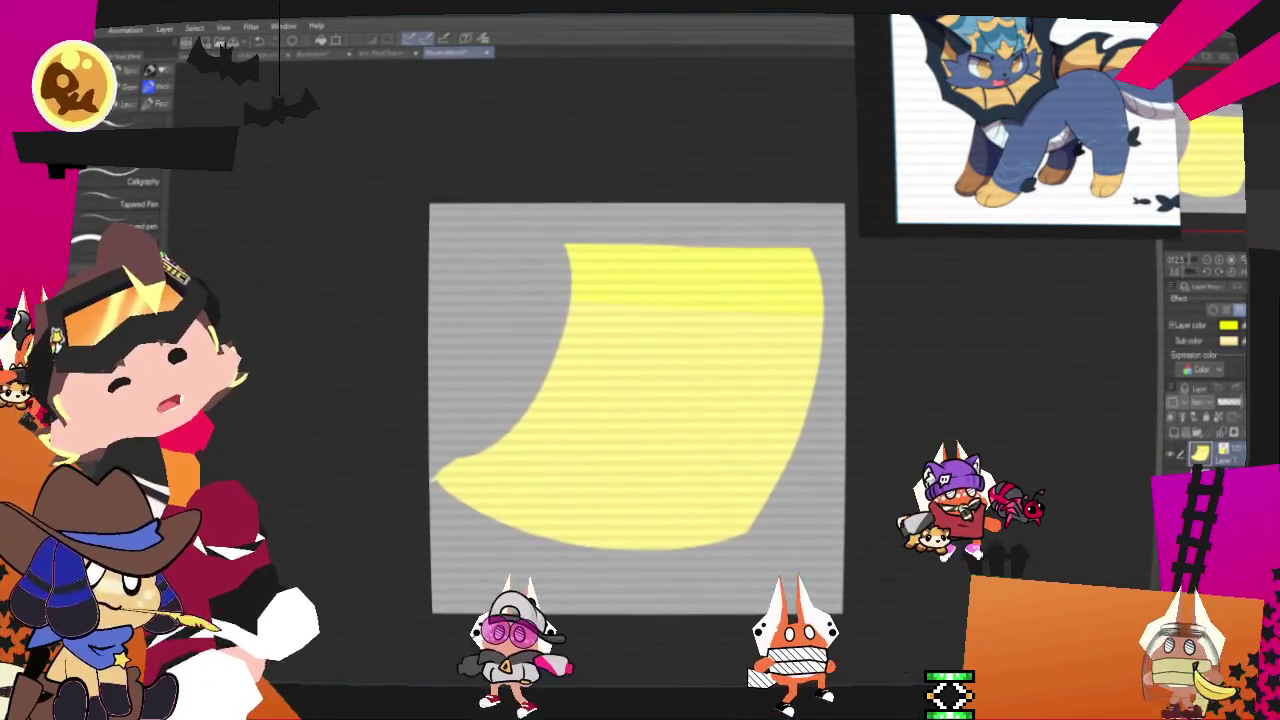
click(1228, 341)
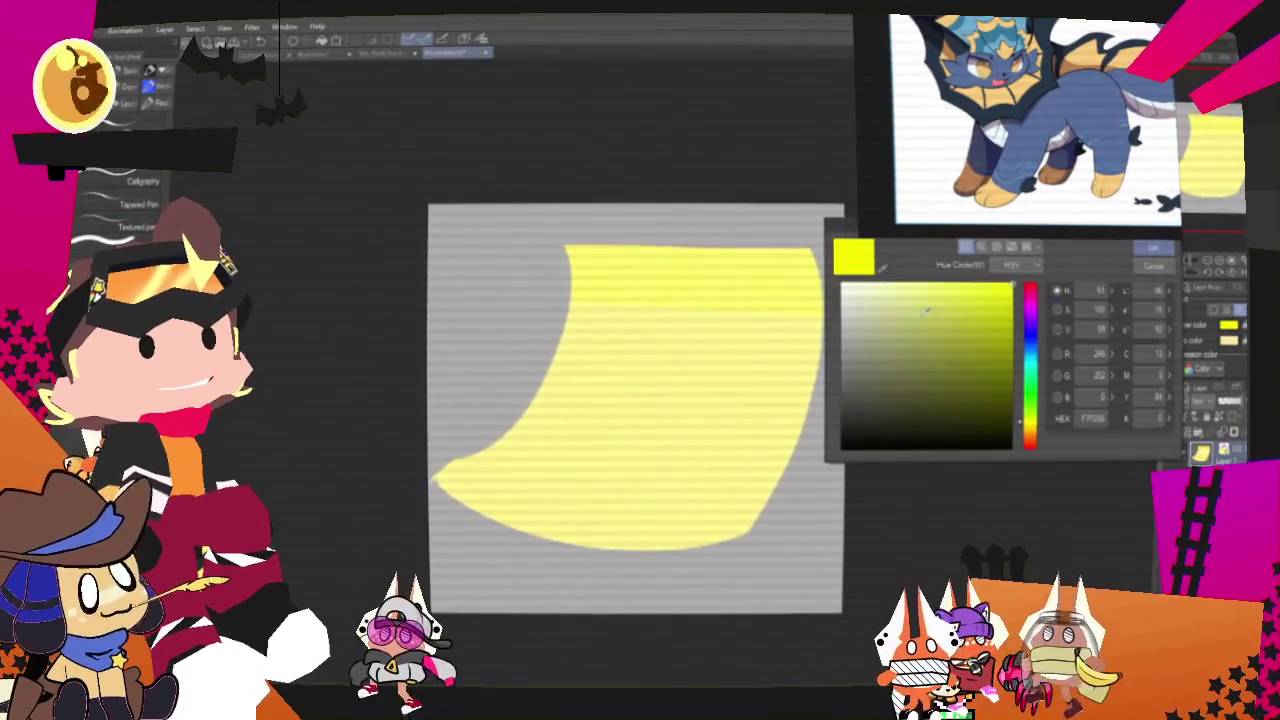
click(1152, 246)
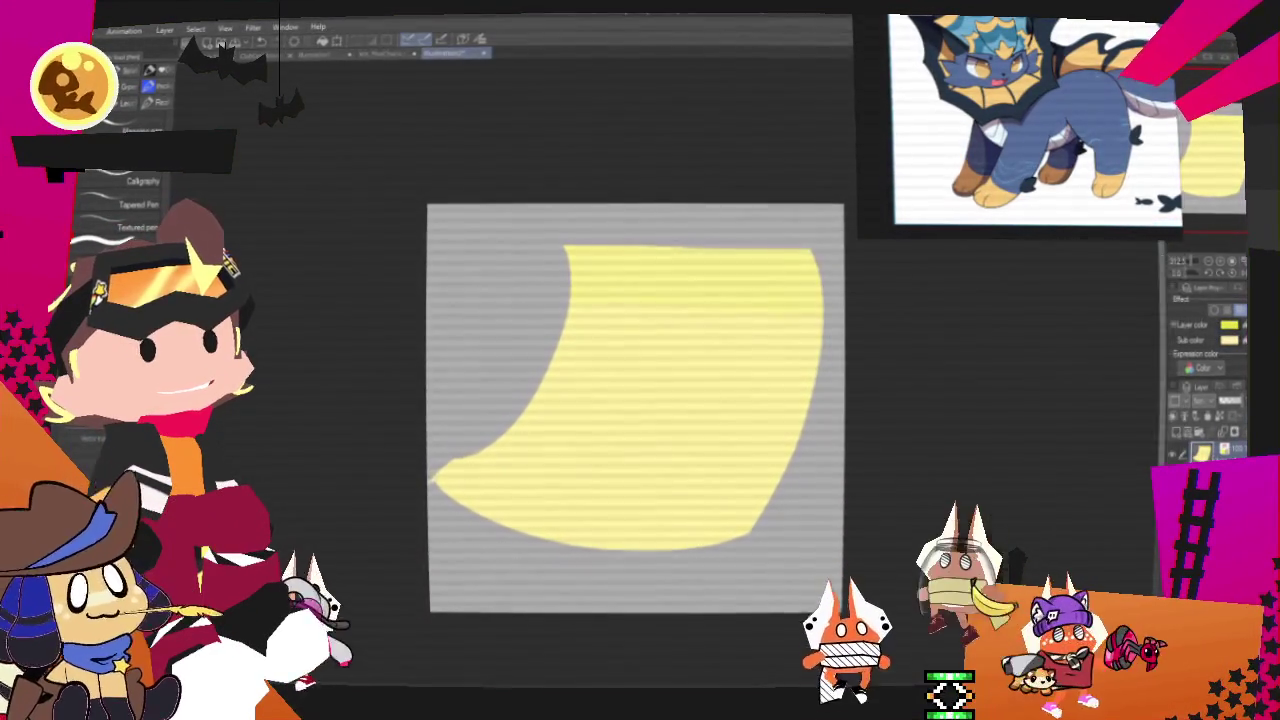
Step: Fill the note's lower-left edge, shade a deeper yellow top band, and add purple lettering
scroll(664, 454, down, 1)
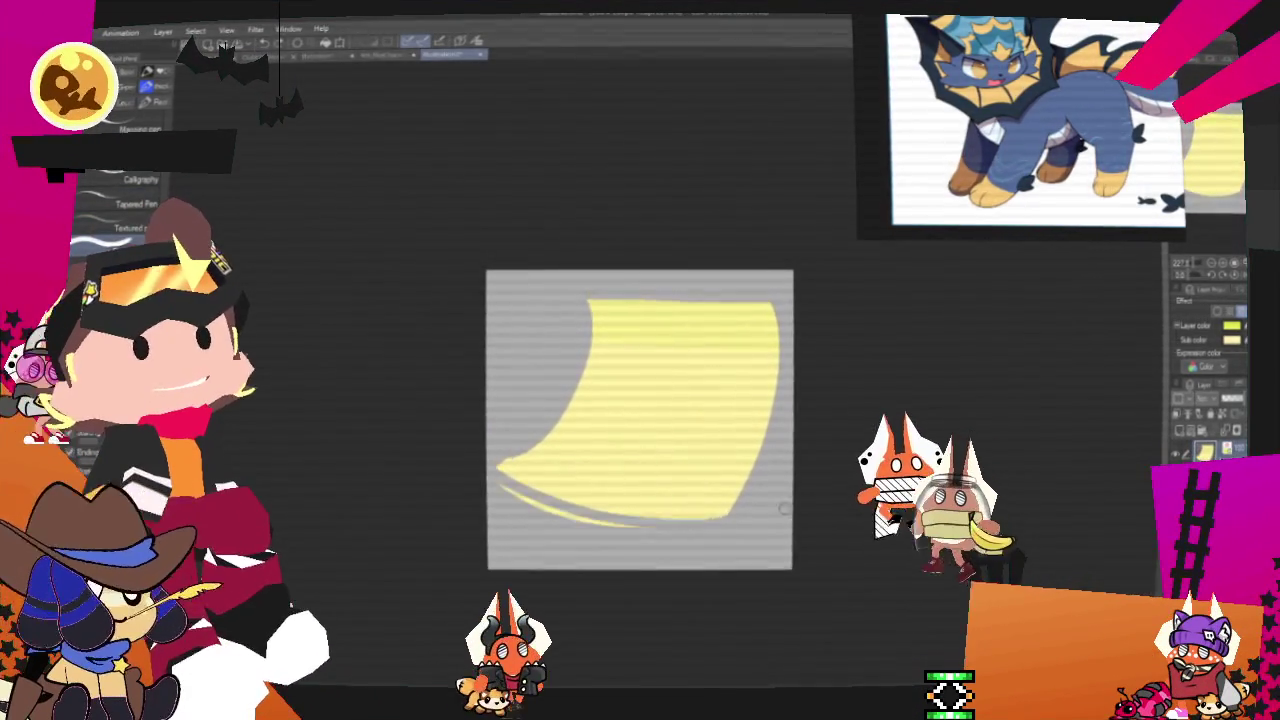
drag(478, 466, 452, 454)
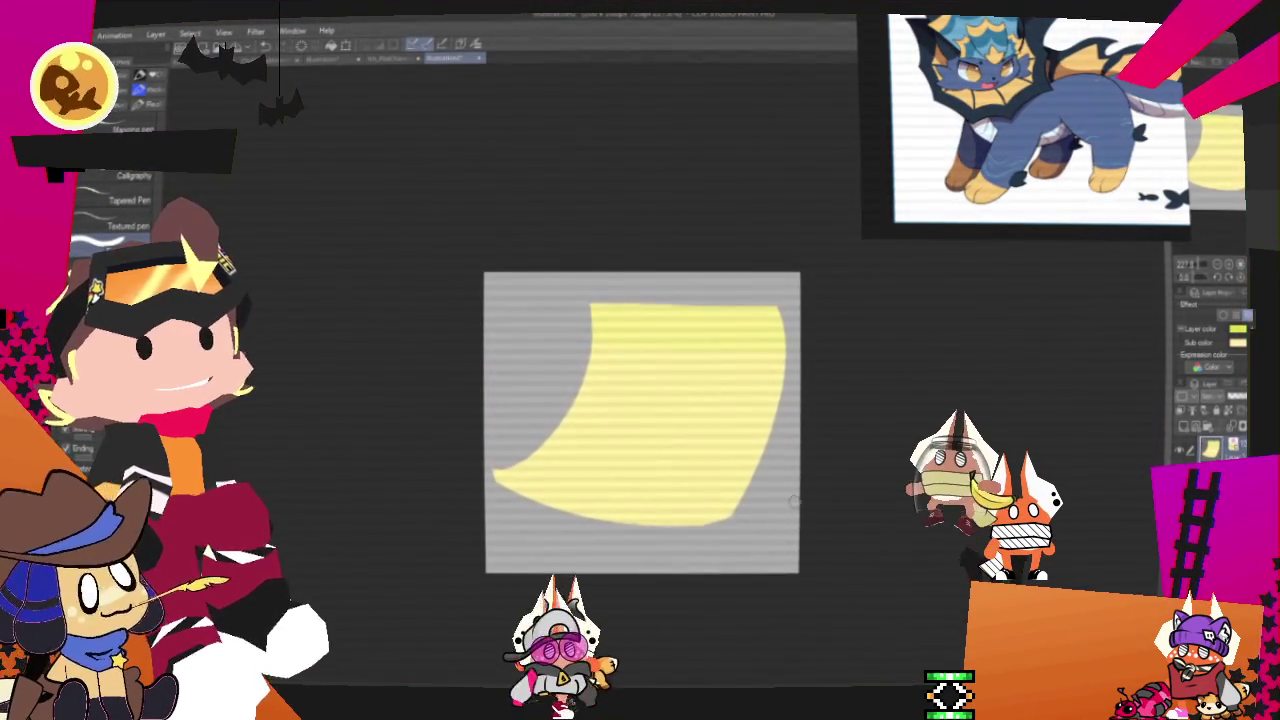
drag(596, 328, 852, 337)
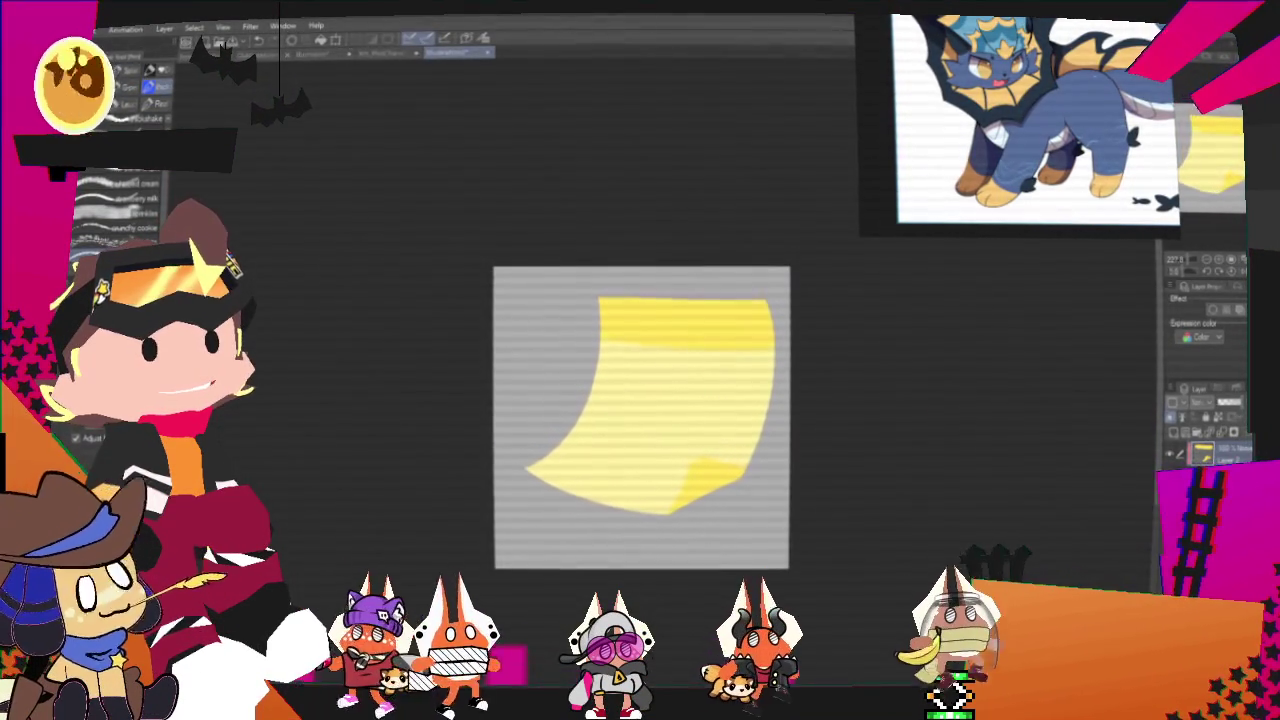
mouse_move(630, 384)
mouse_down()
mouse_move(613, 420)
mouse_move(658, 440)
mouse_up()
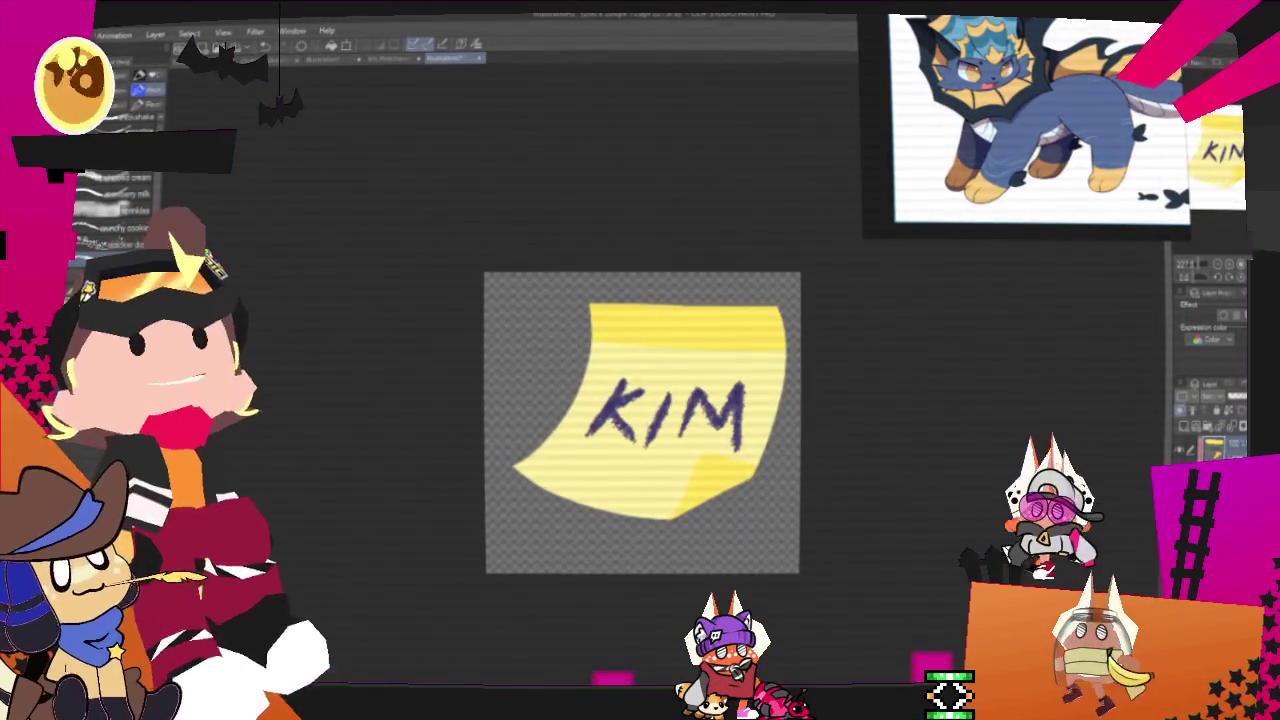
scroll(891, 461, up, 1)
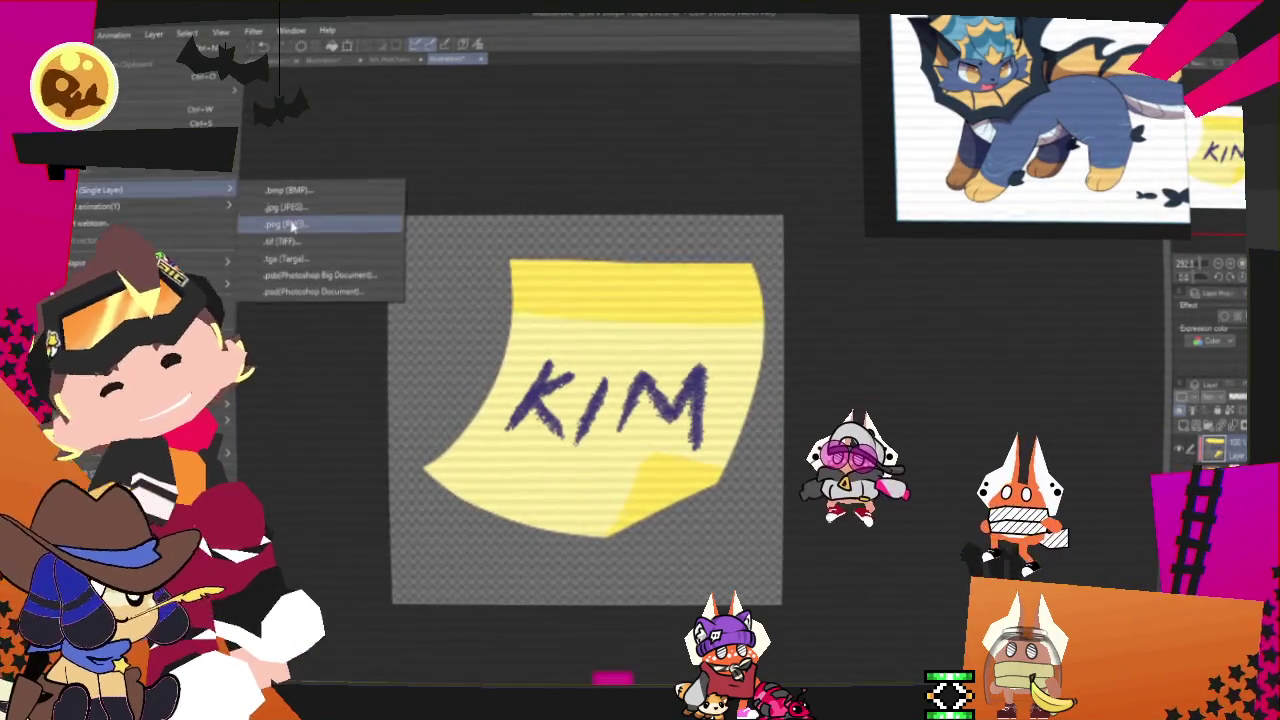
Step: Export the sticky-note drawing as a .png file with the default export settings
click(290, 220)
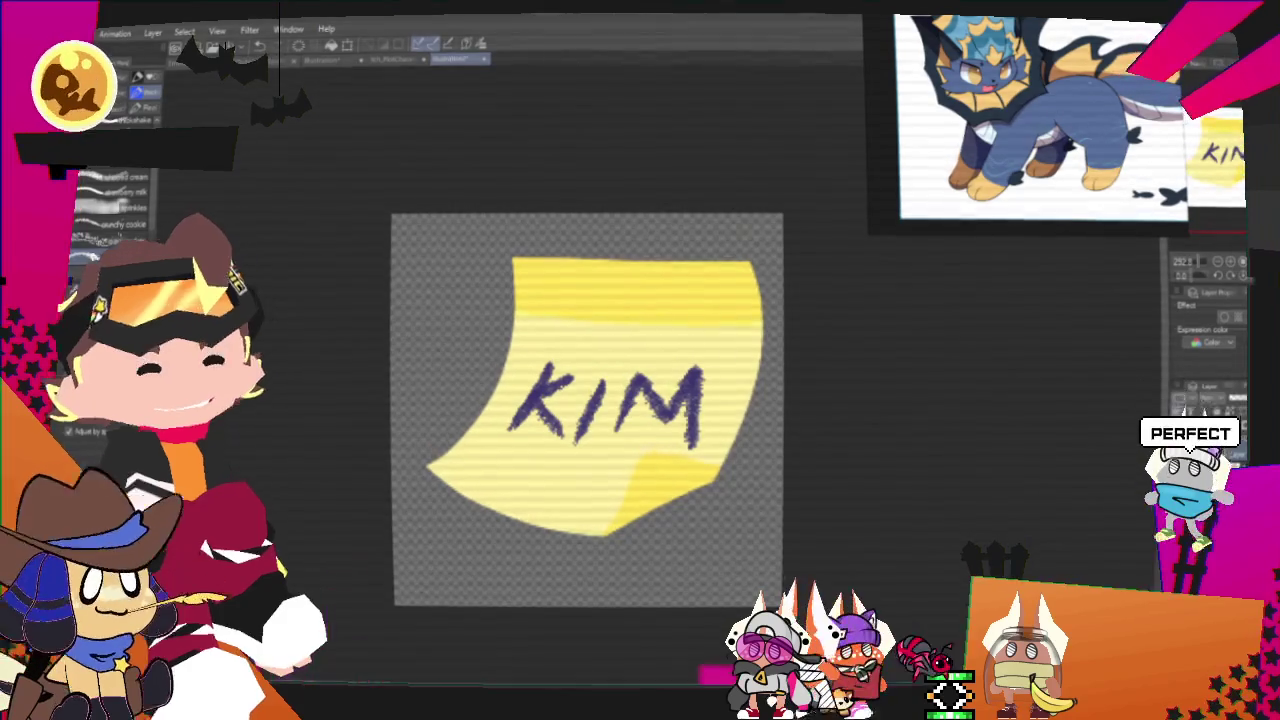
key(Return)
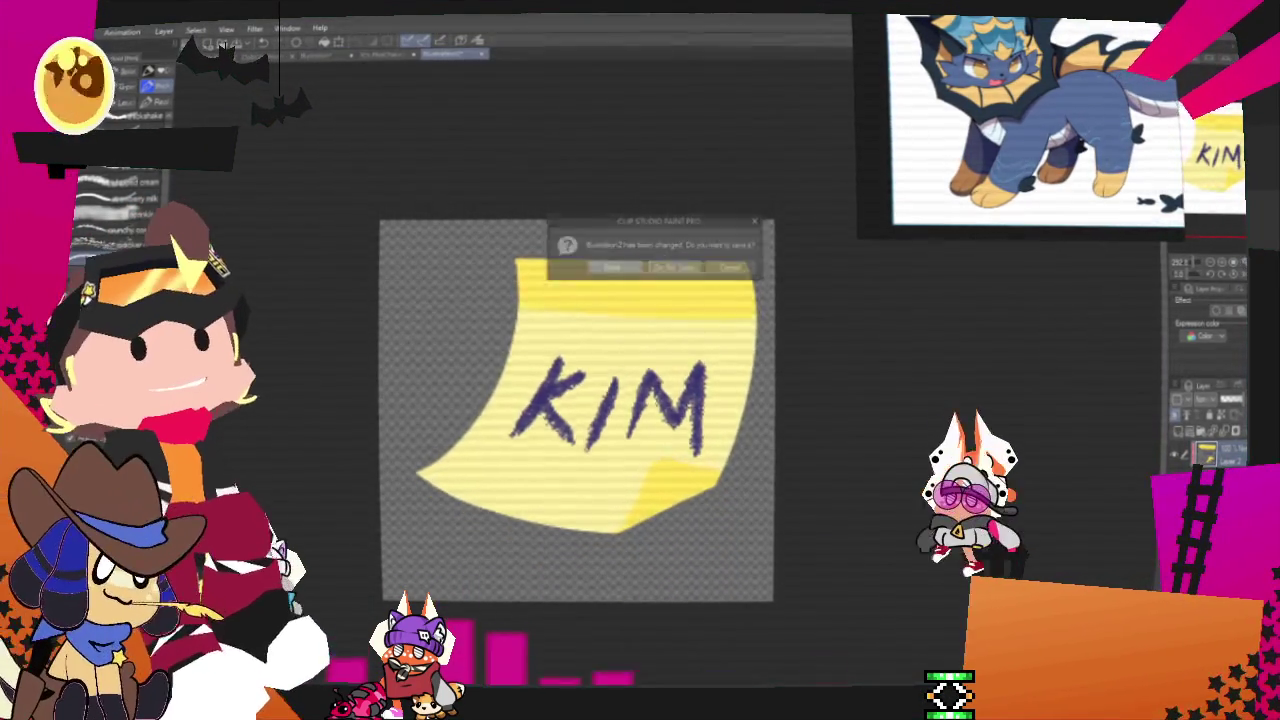
Step: Close Illustration2 and get back to the crested creature head sketch canvas
key(ctrl+plus)
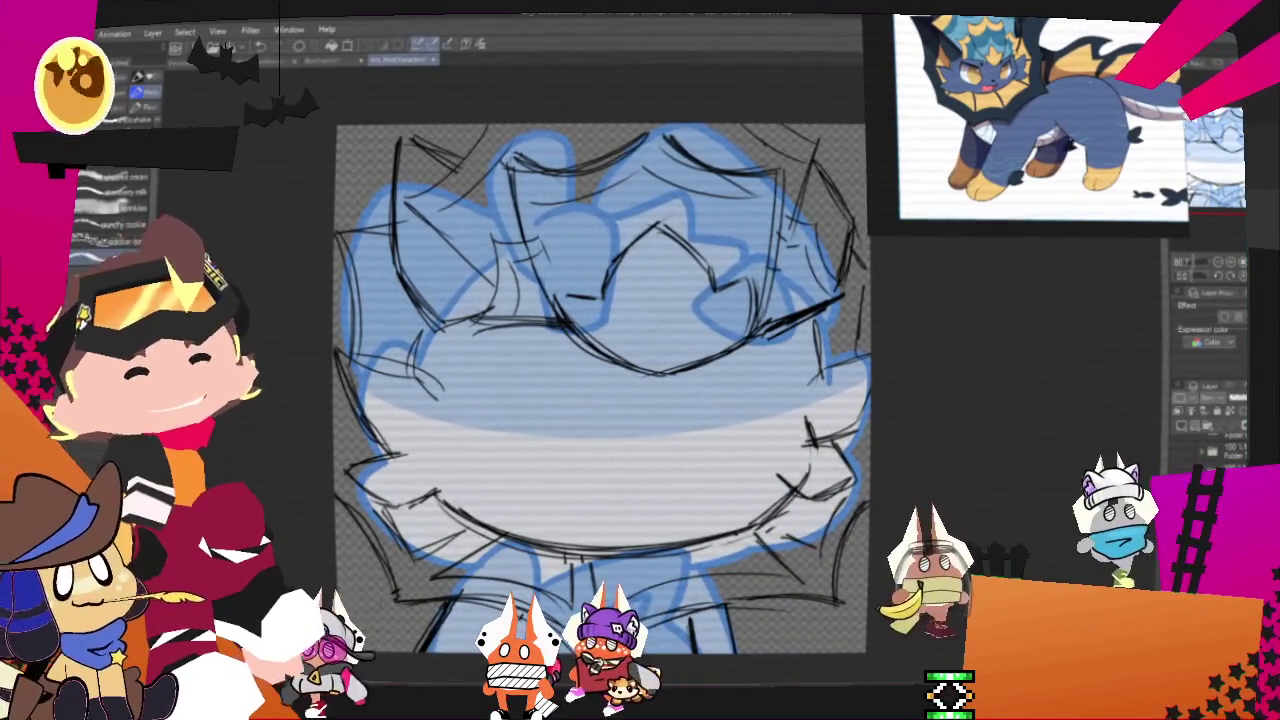
Step: Hide the blue flat fill and tint the sketch layer's lines blue with Layer color
key(ctrl+z)
click(1224, 316)
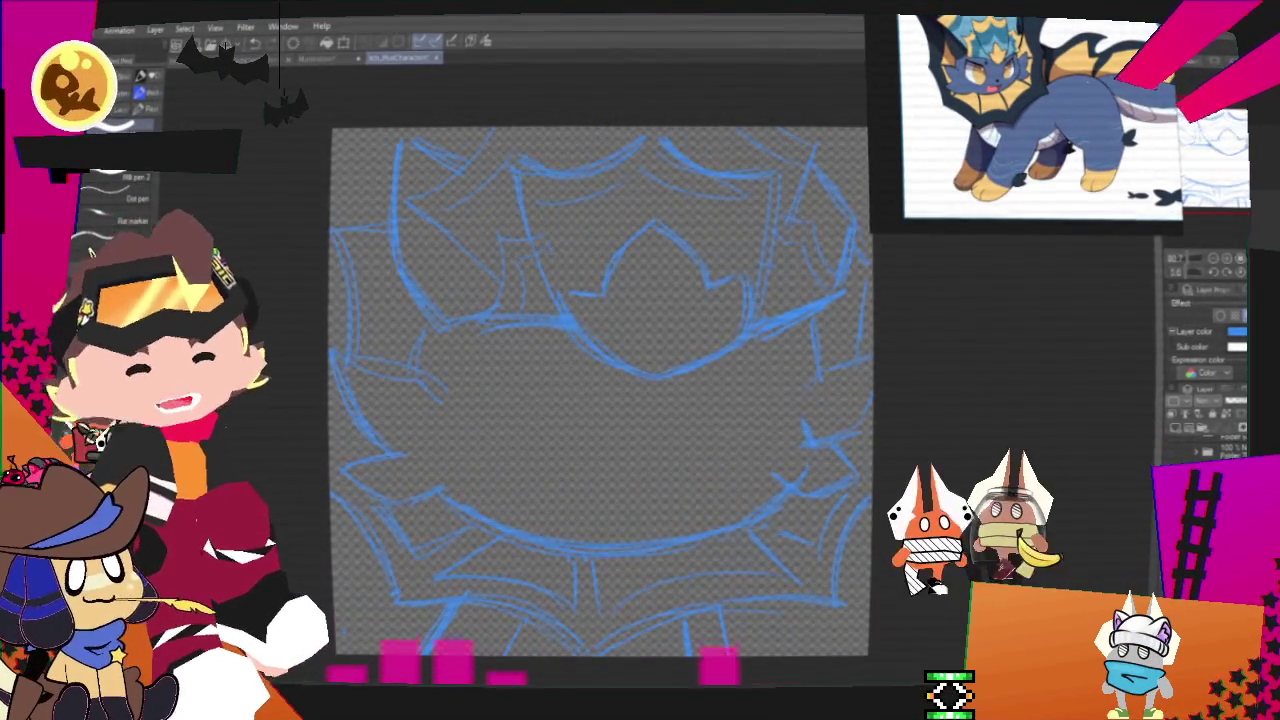
scroll(590, 440, up, 5)
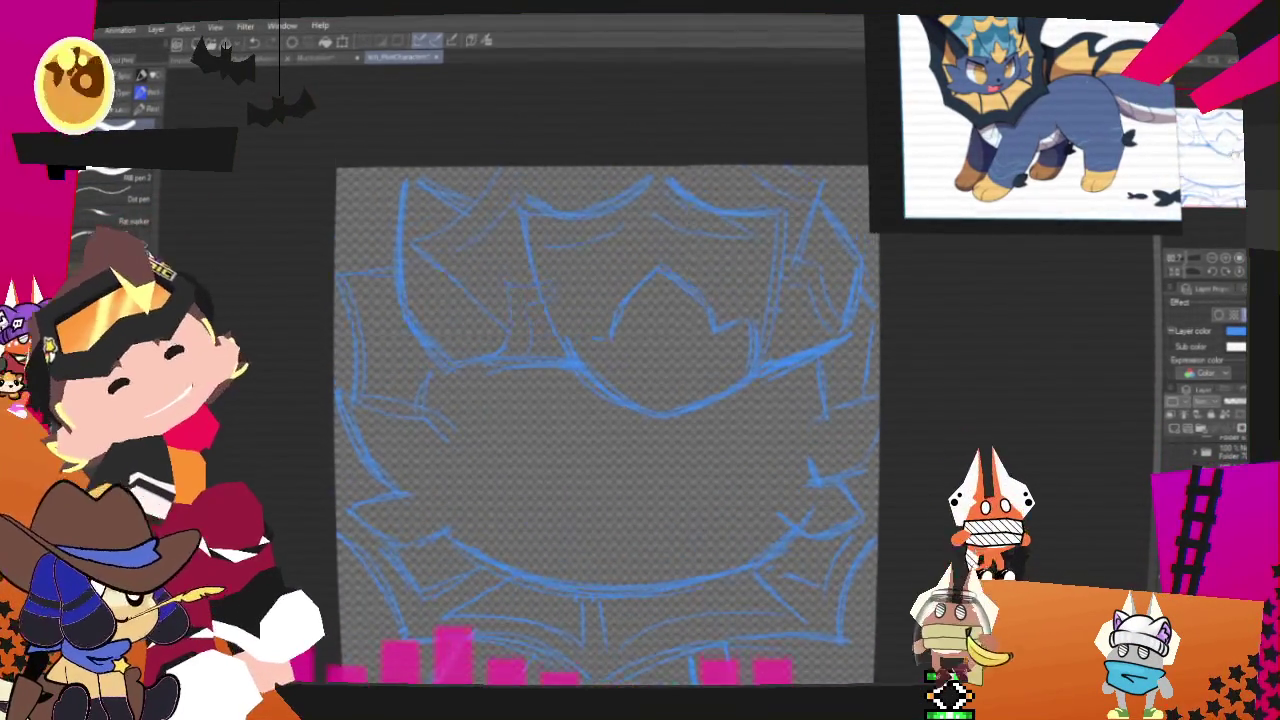
scroll(580, 460, down, 3)
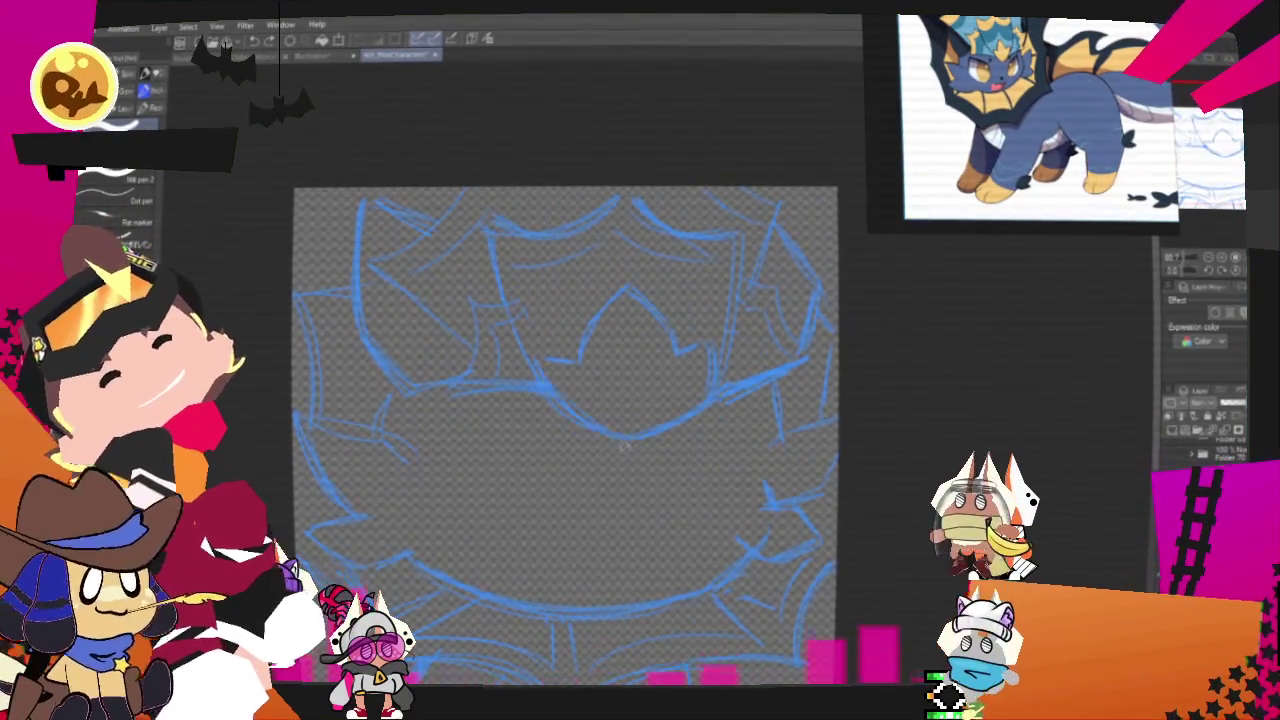
Step: Ink the black three-pointed crest outline at the face's centre, redoing the misplaced arching stroke
drag(545, 365, 630, 288)
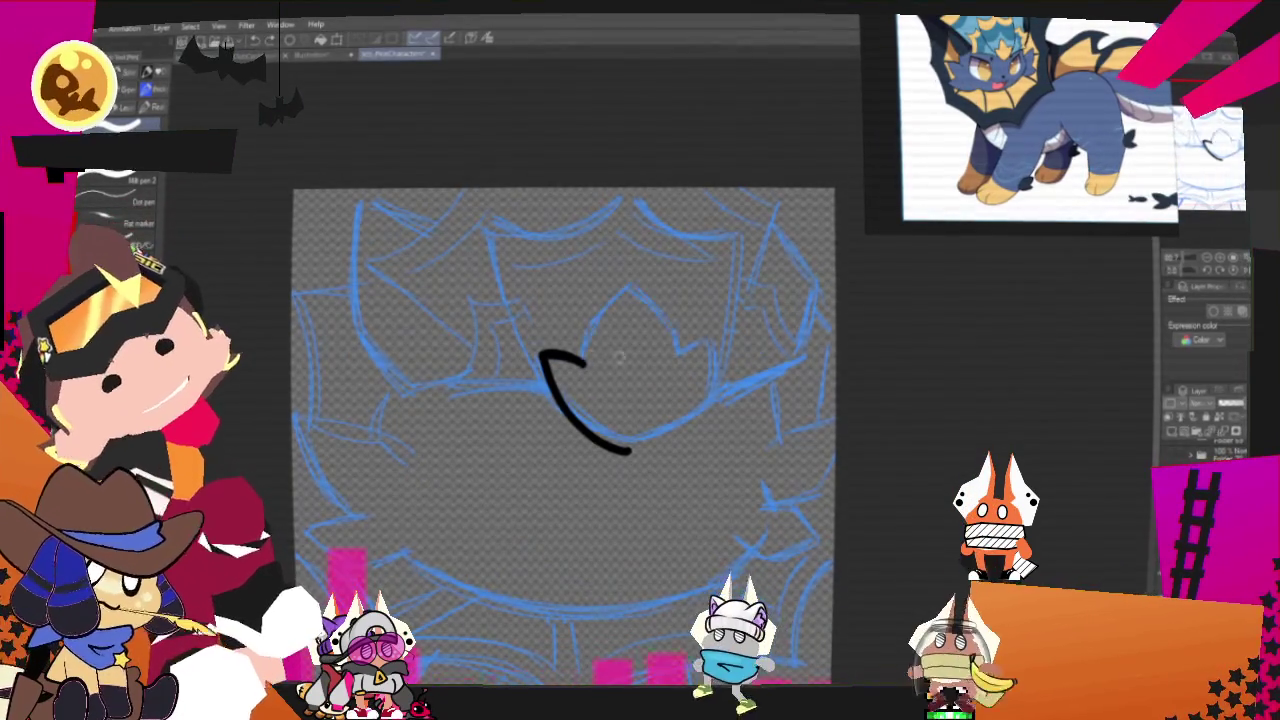
drag(545, 365, 655, 355)
key(ctrl+z)
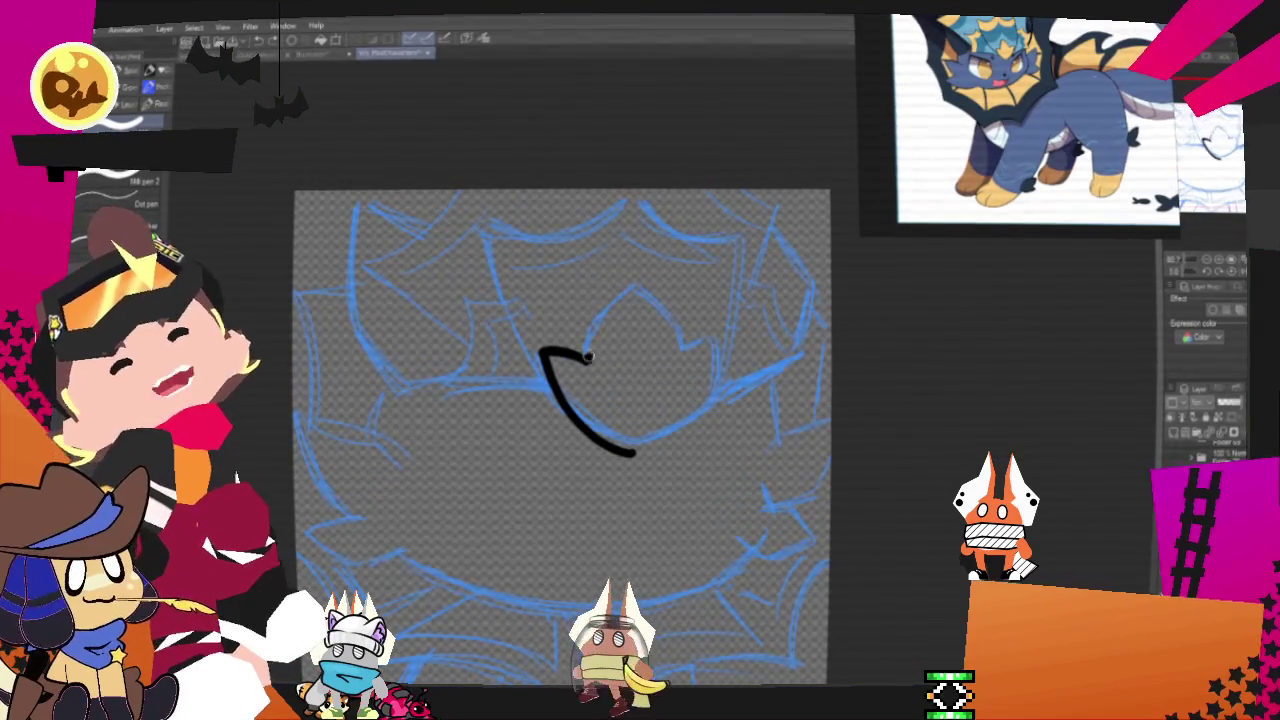
key(ctrl+z)
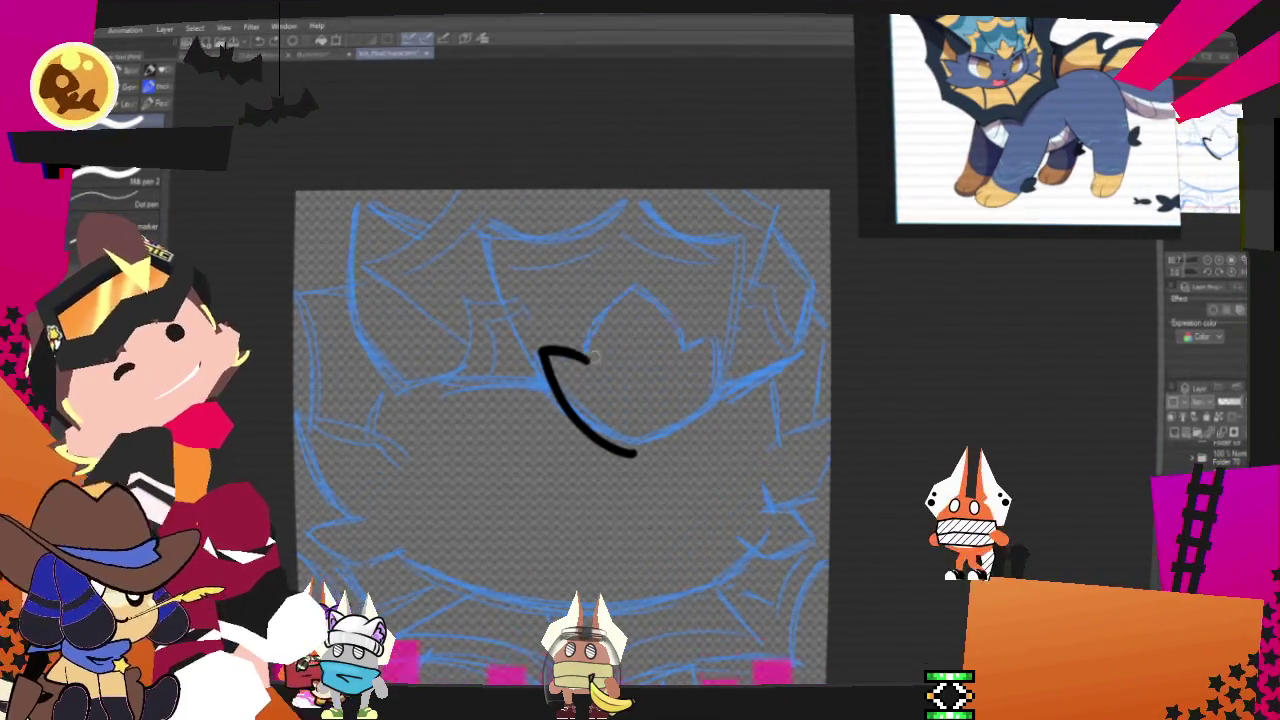
drag(588, 357, 648, 300)
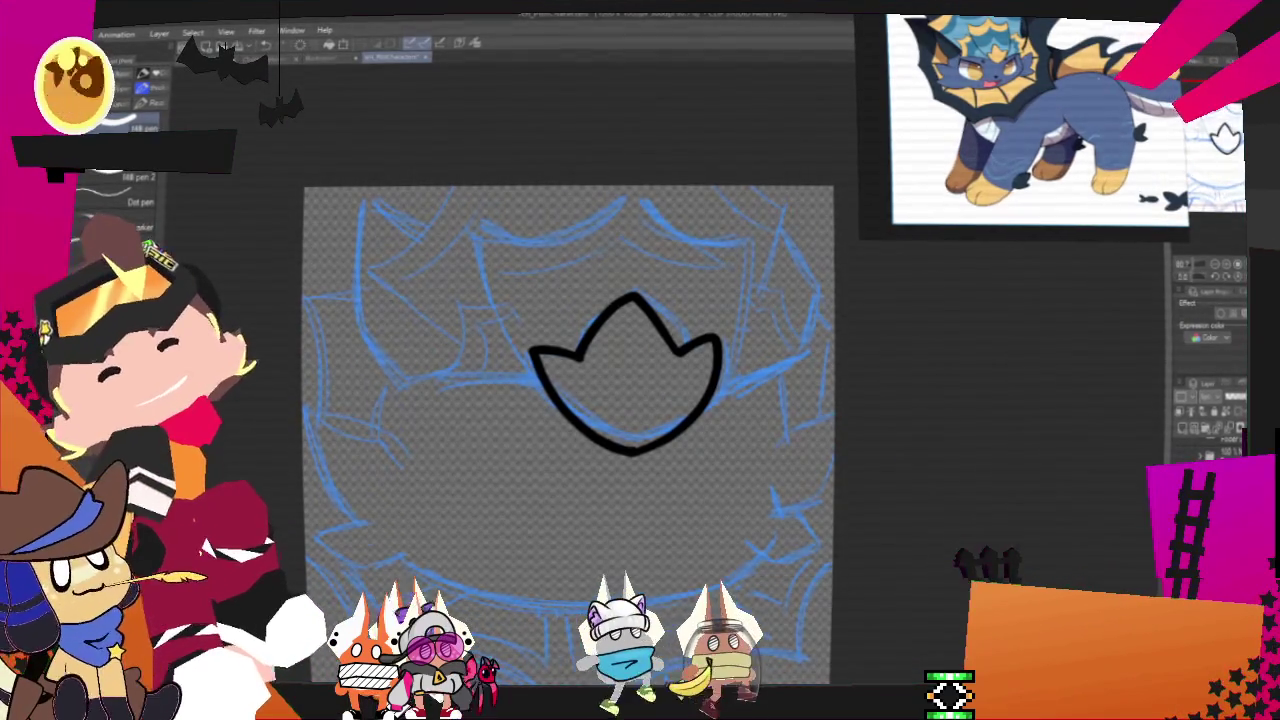
Step: Ink the shield's curved top arc above the crest, redrawing the shaky strokes
drag(480, 234, 606, 206)
key(ctrl+z)
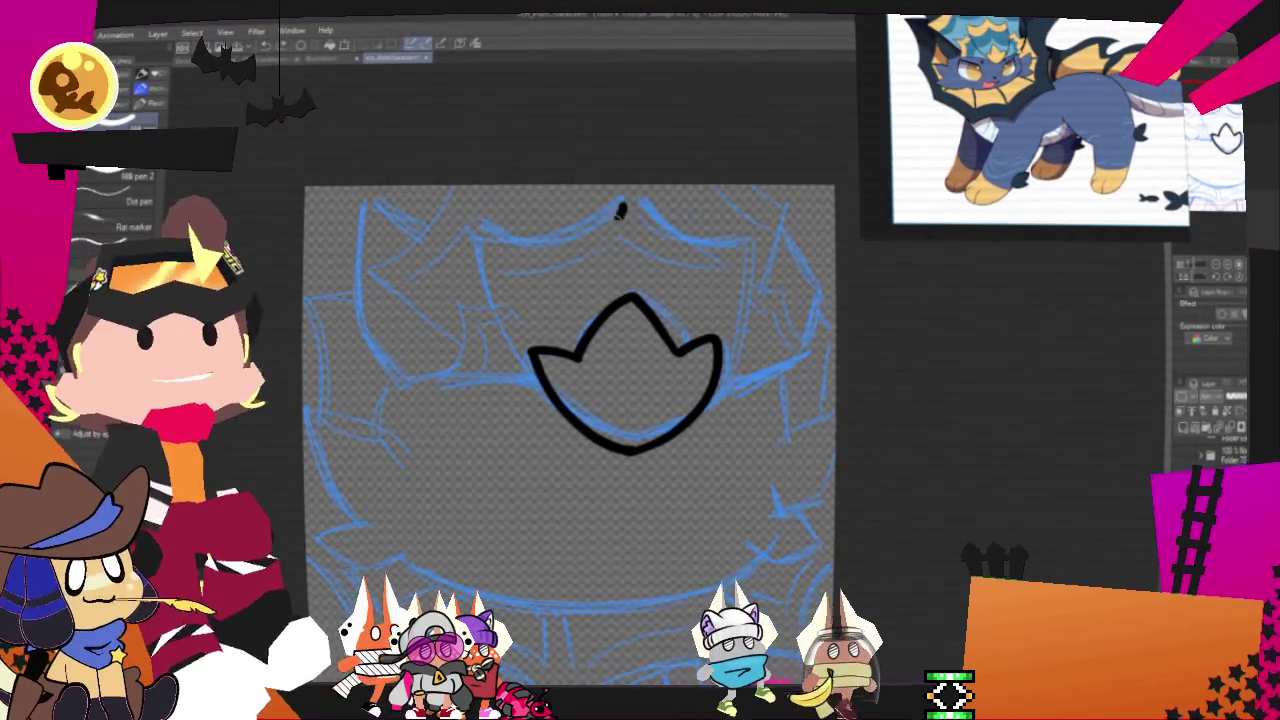
drag(450, 248, 617, 222)
drag(557, 250, 482, 238)
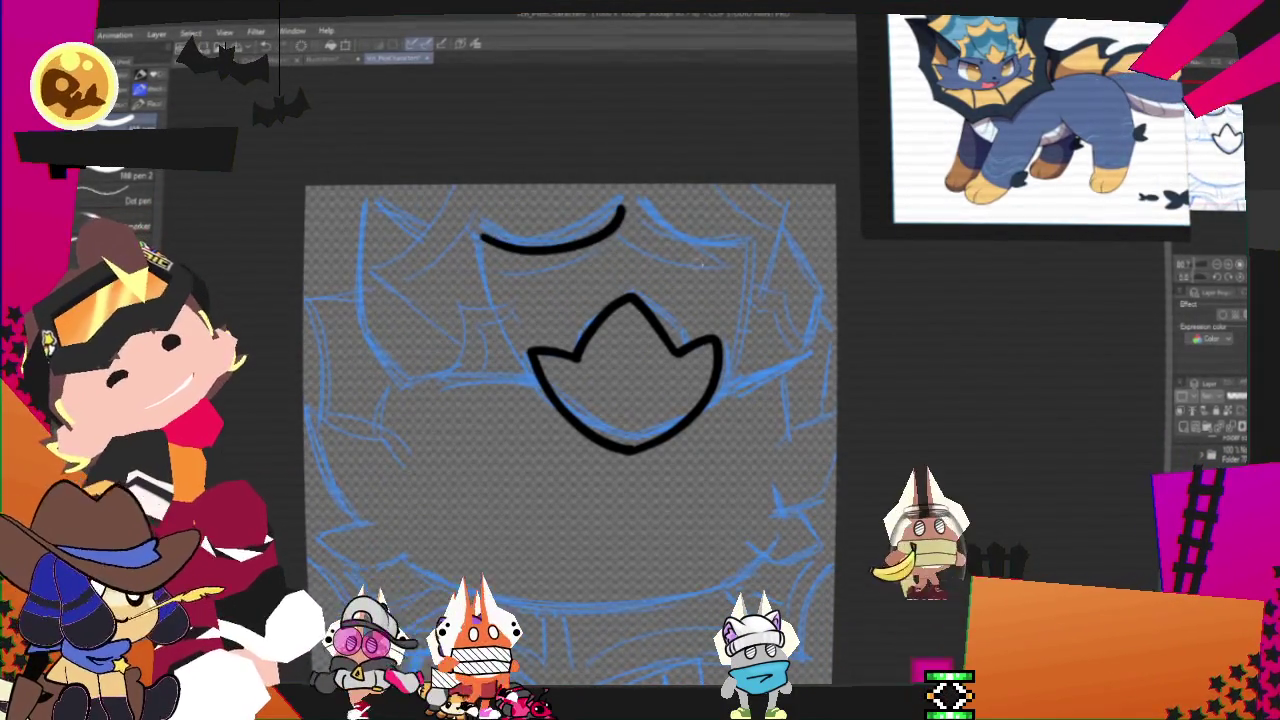
drag(617, 208, 750, 258)
key(ctrl+z)
mouse_move(617, 208)
mouse_down()
mouse_move(748, 240)
mouse_move(718, 388)
mouse_up()
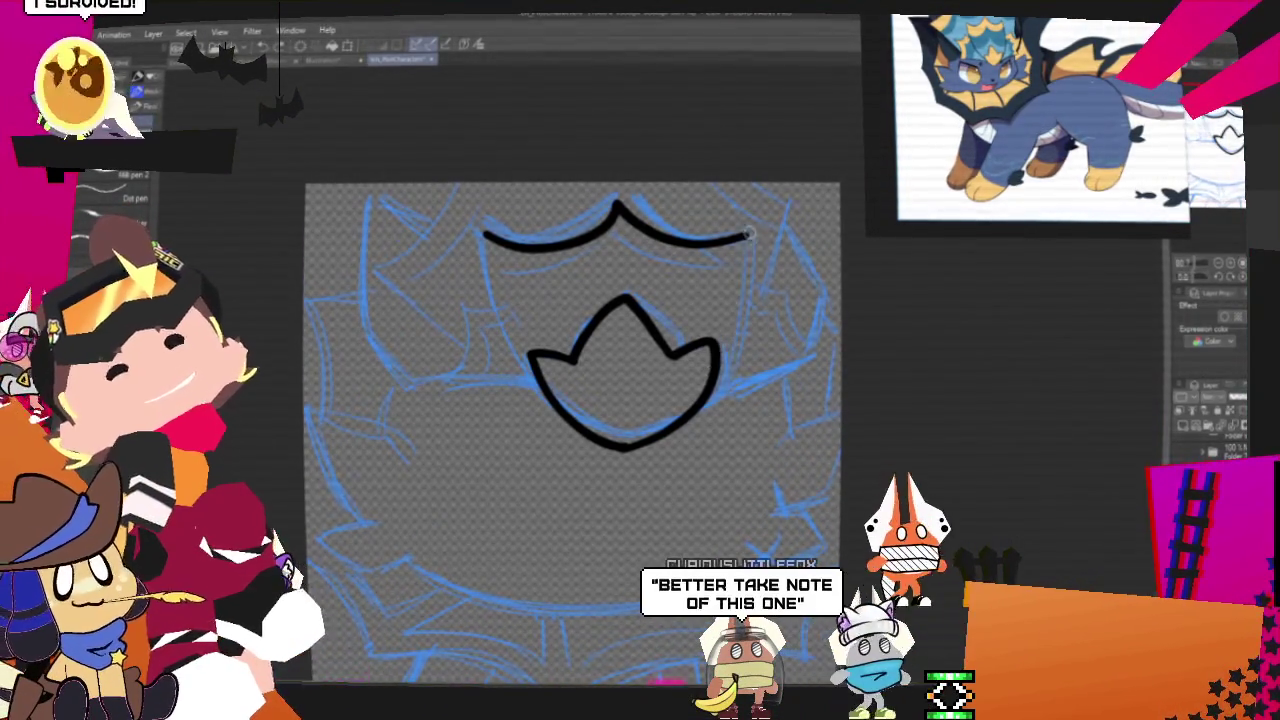
Step: Ink the shield's right side down from the arc, redrawing it once
drag(750, 238, 718, 390)
key(ctrl+z)
drag(750, 234, 718, 392)
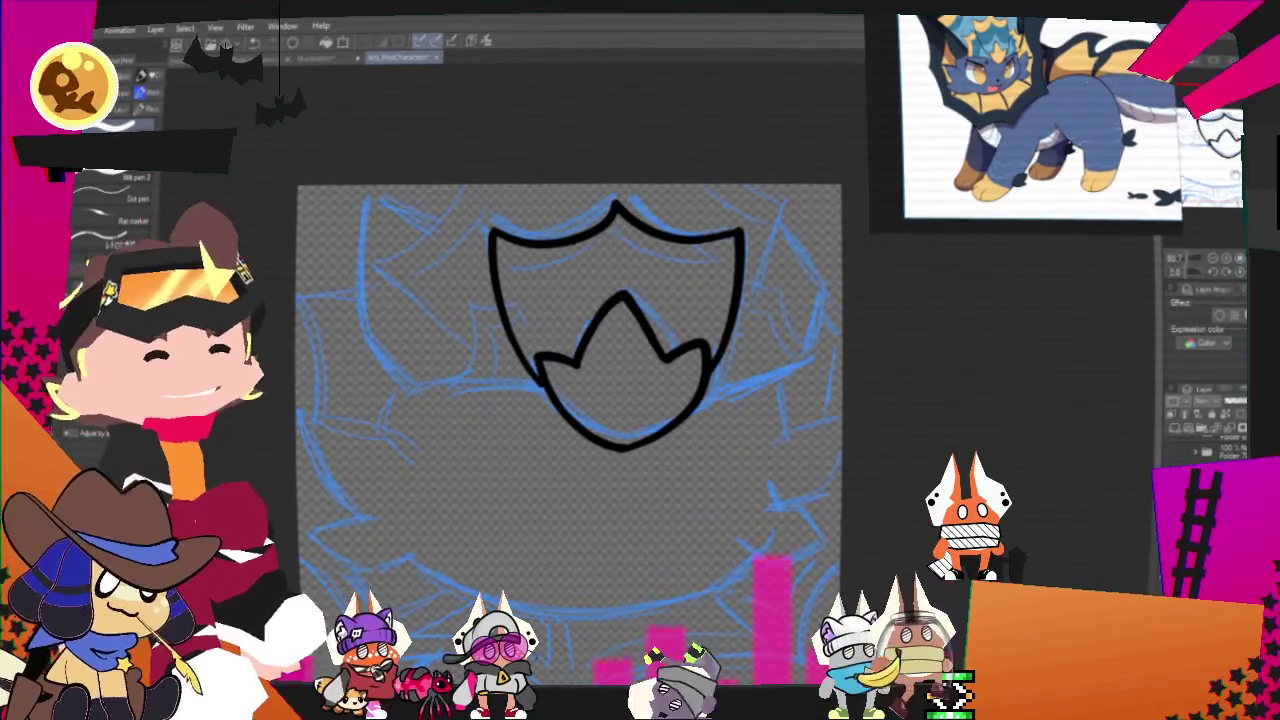
scroll(570, 430, up, 1)
Step: Ink the shield's right and left sides to close its outline around the crest
scroll(570, 430, up, 1)
drag(752, 337, 762, 350)
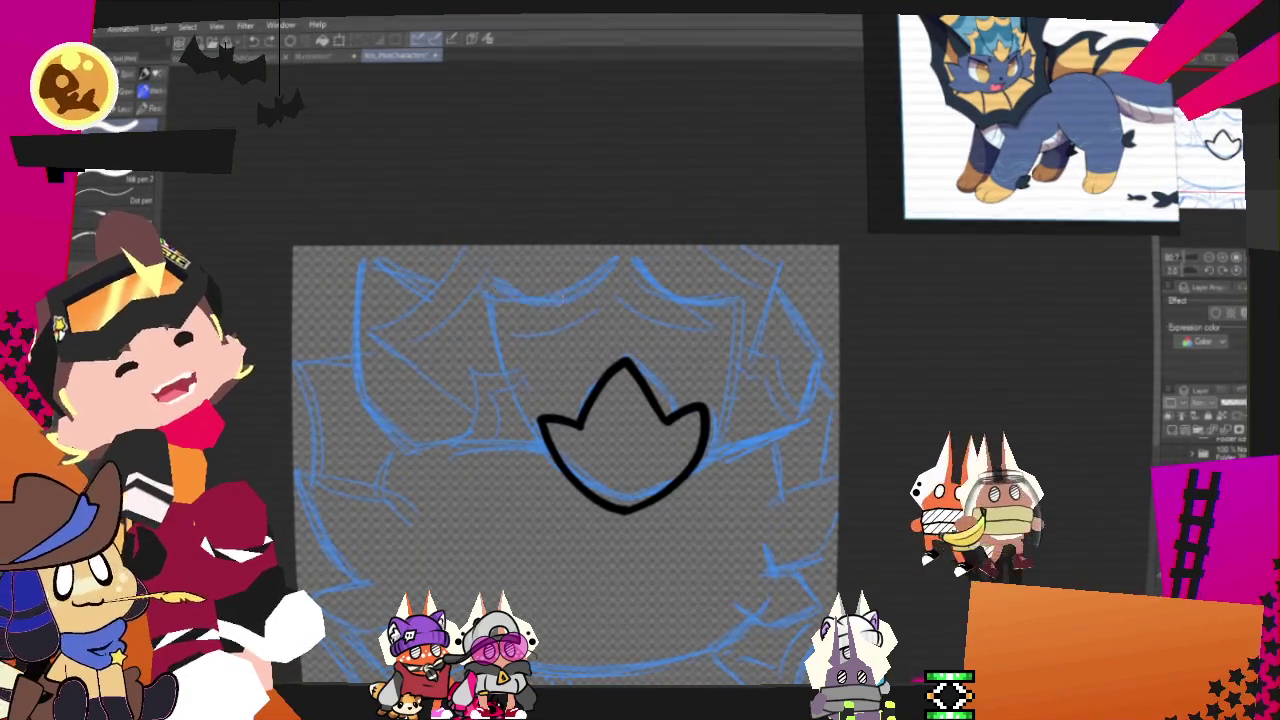
drag(615, 259, 661, 291)
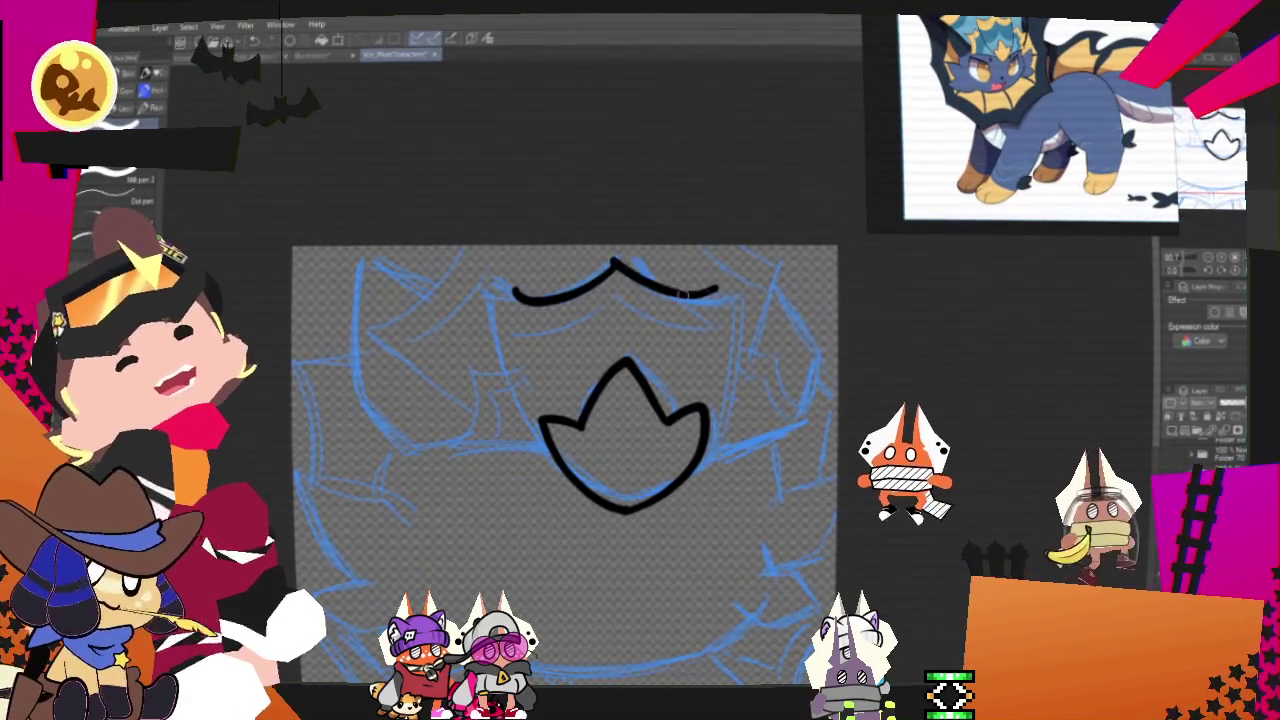
key(ctrl+z)
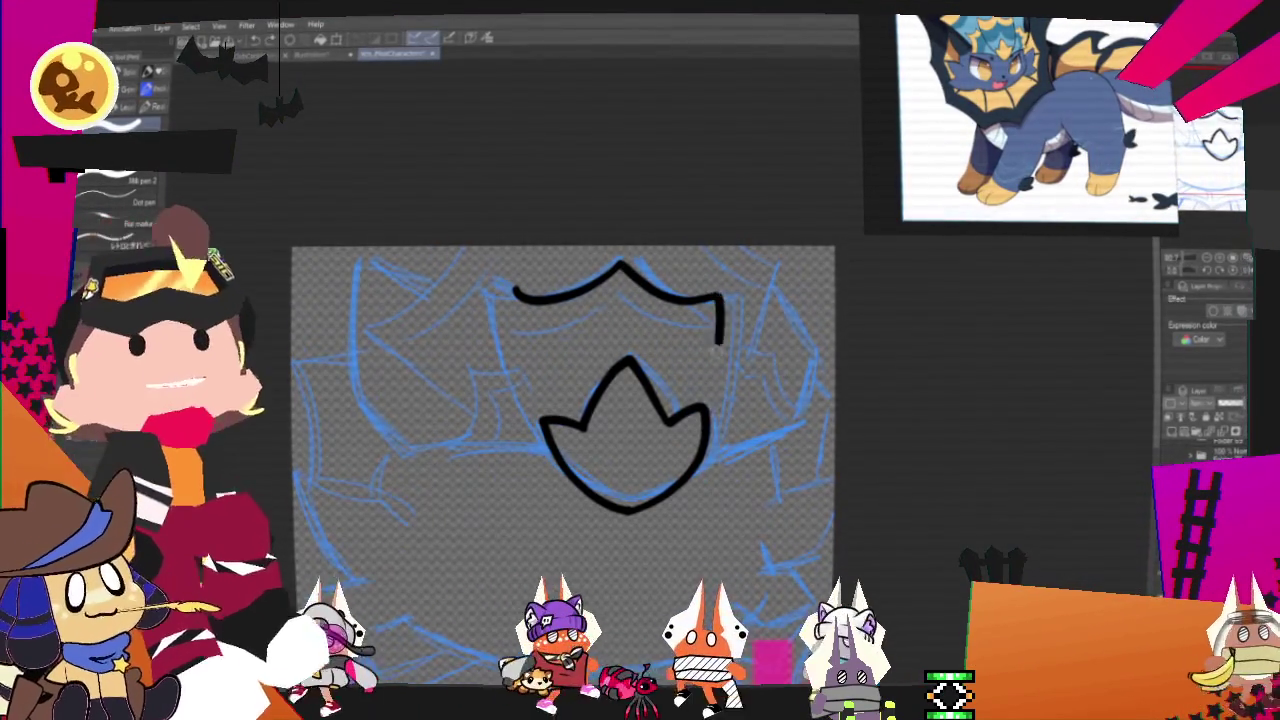
drag(720, 296, 712, 410)
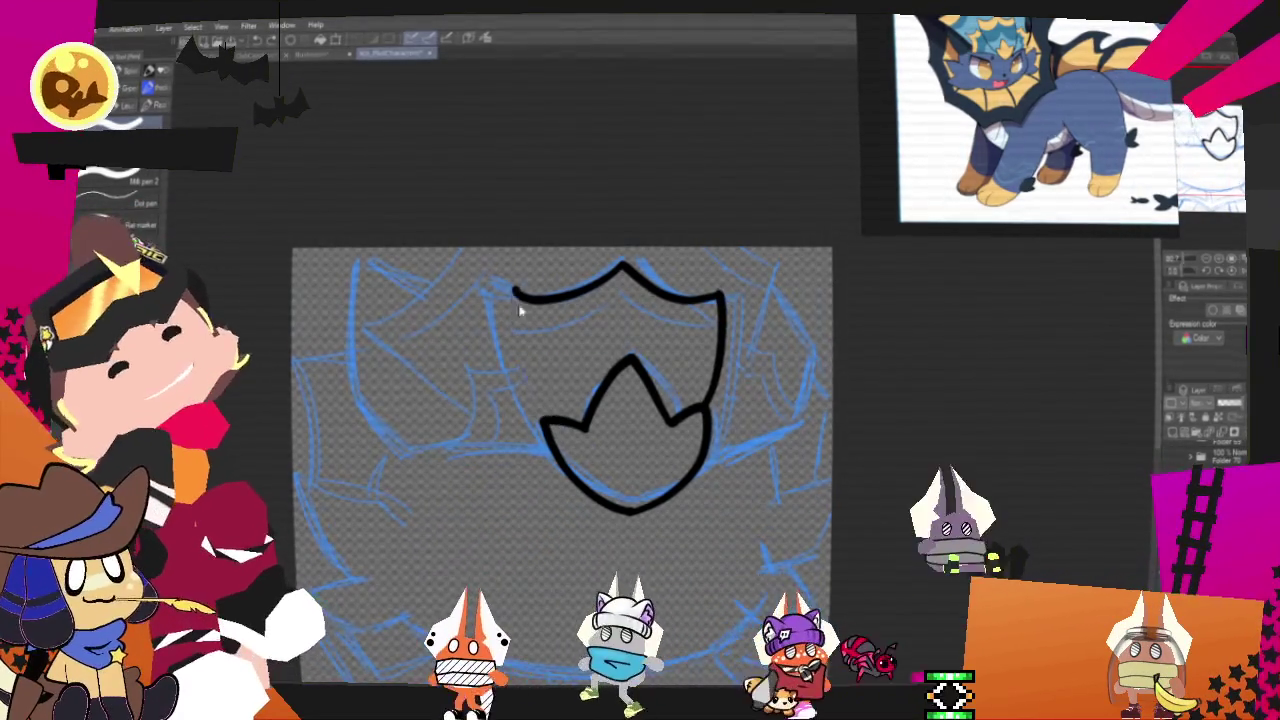
drag(515, 292, 543, 418)
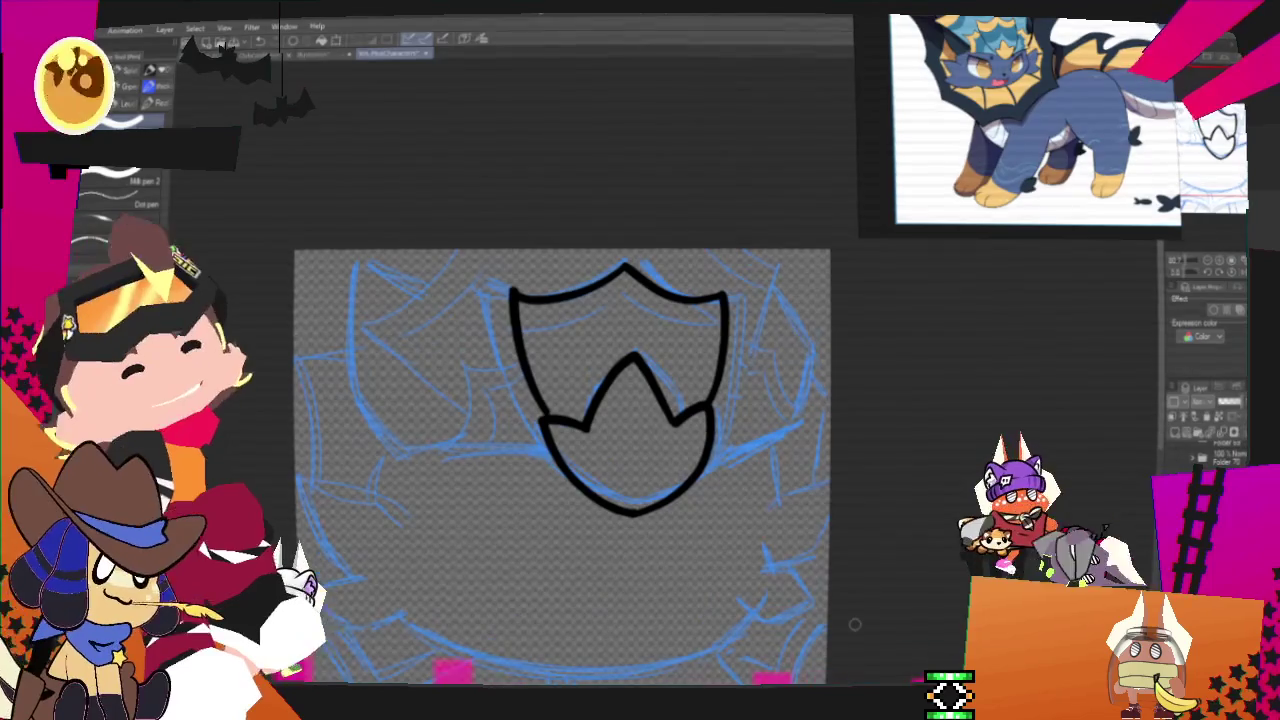
Step: Ink smooth bat-wing curves flaring out on the left and right of the shield
drag(854, 624, 944, 586)
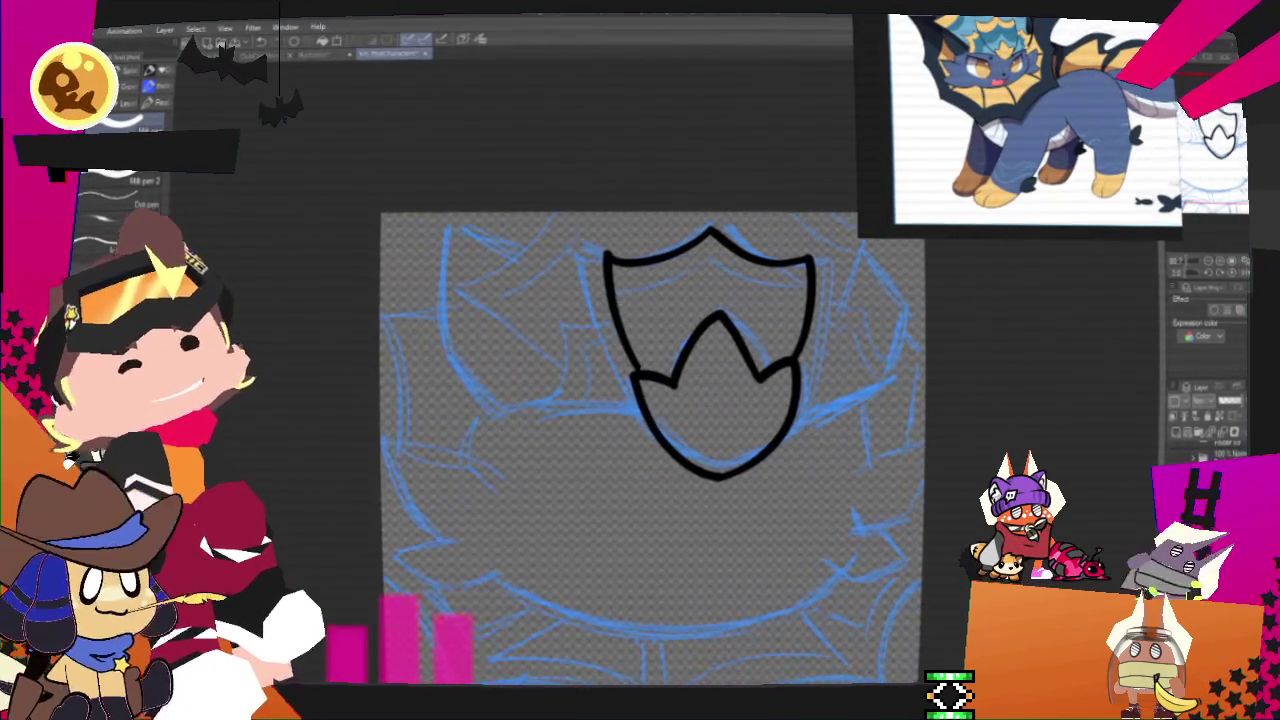
drag(558, 326, 544, 401)
key(ctrl+z)
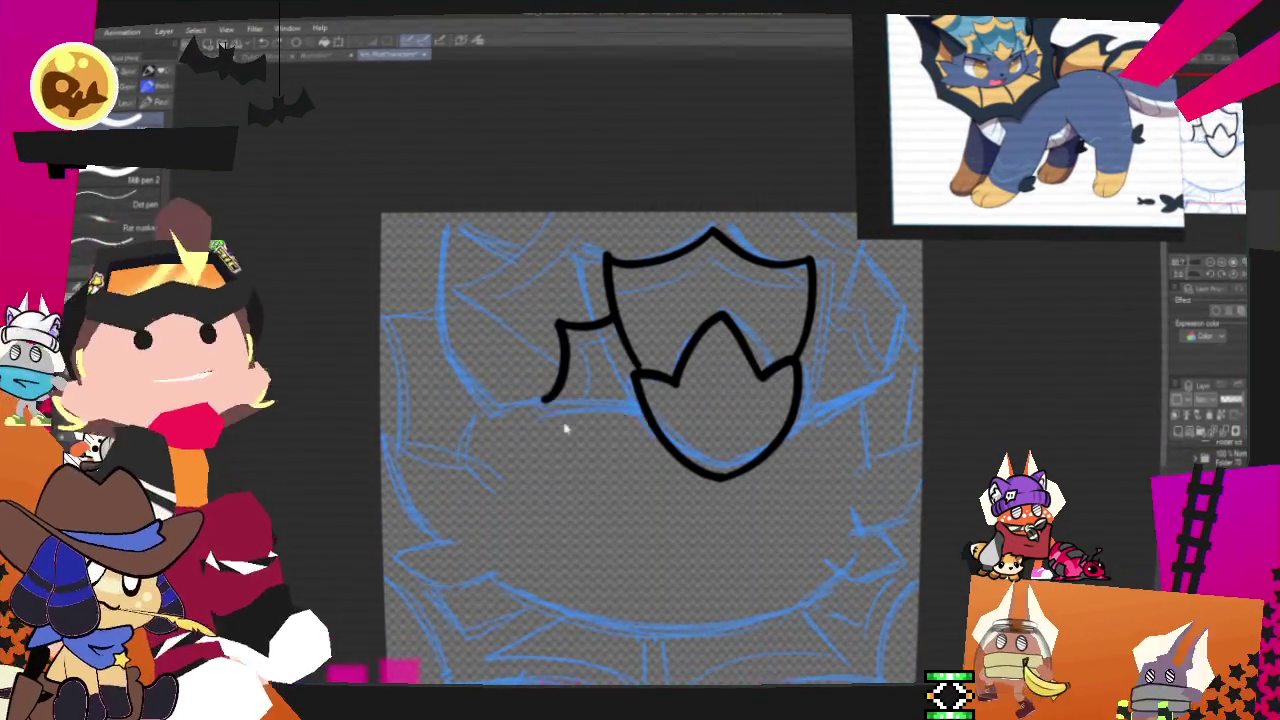
mouse_move(557, 326)
mouse_down()
mouse_move(543, 401)
mouse_move(640, 413)
mouse_up()
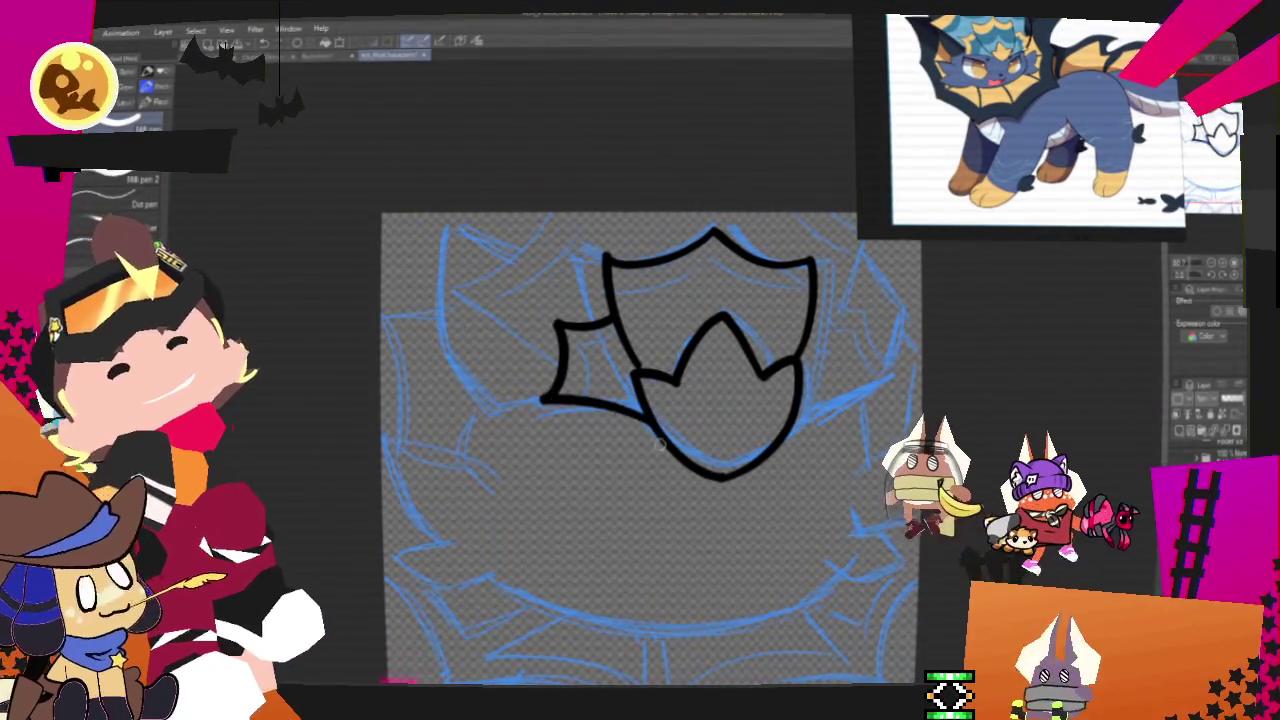
mouse_move(816, 320)
mouse_down()
mouse_move(852, 318)
mouse_move(795, 405)
mouse_up()
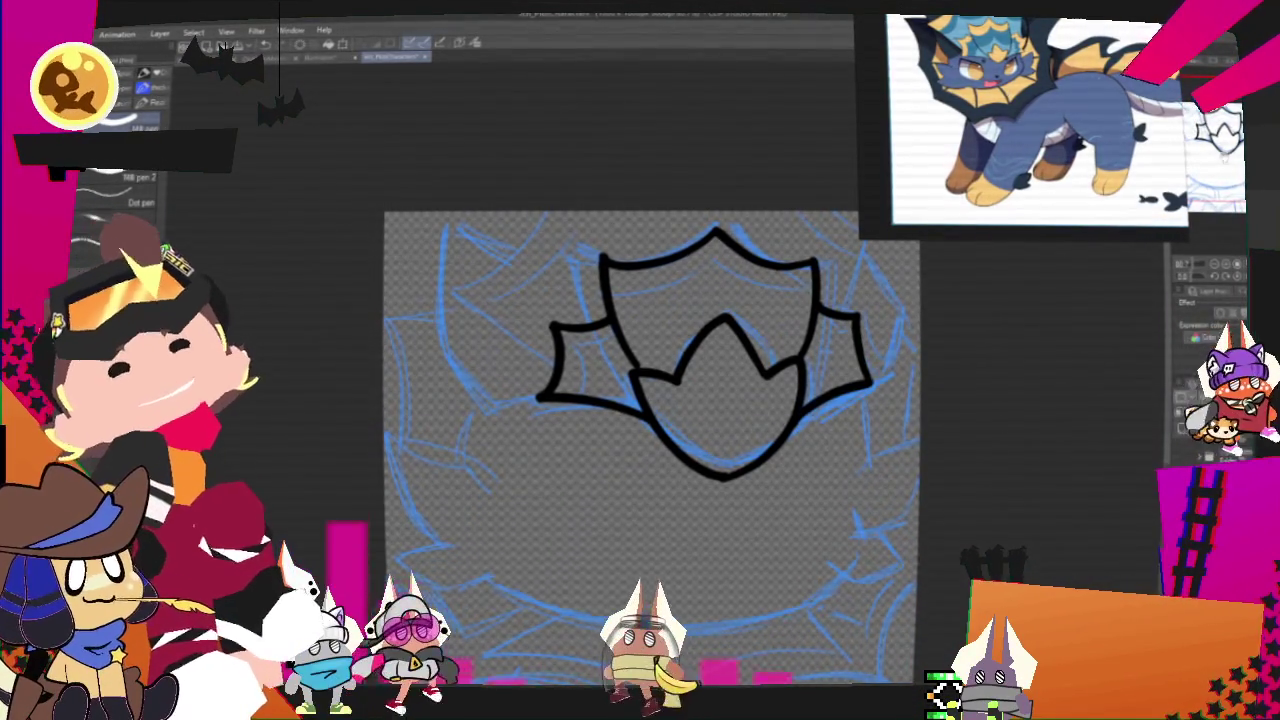
drag(640, 360, 616, 390)
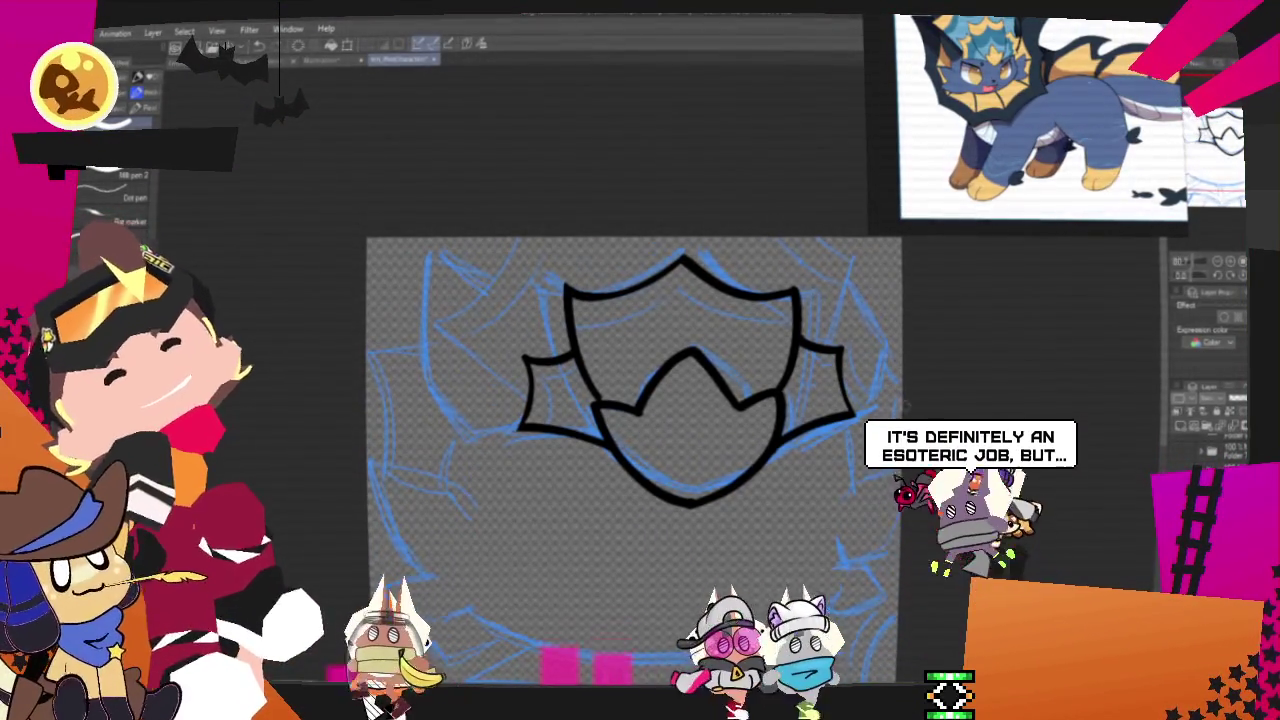
scroll(634, 400, up, 1)
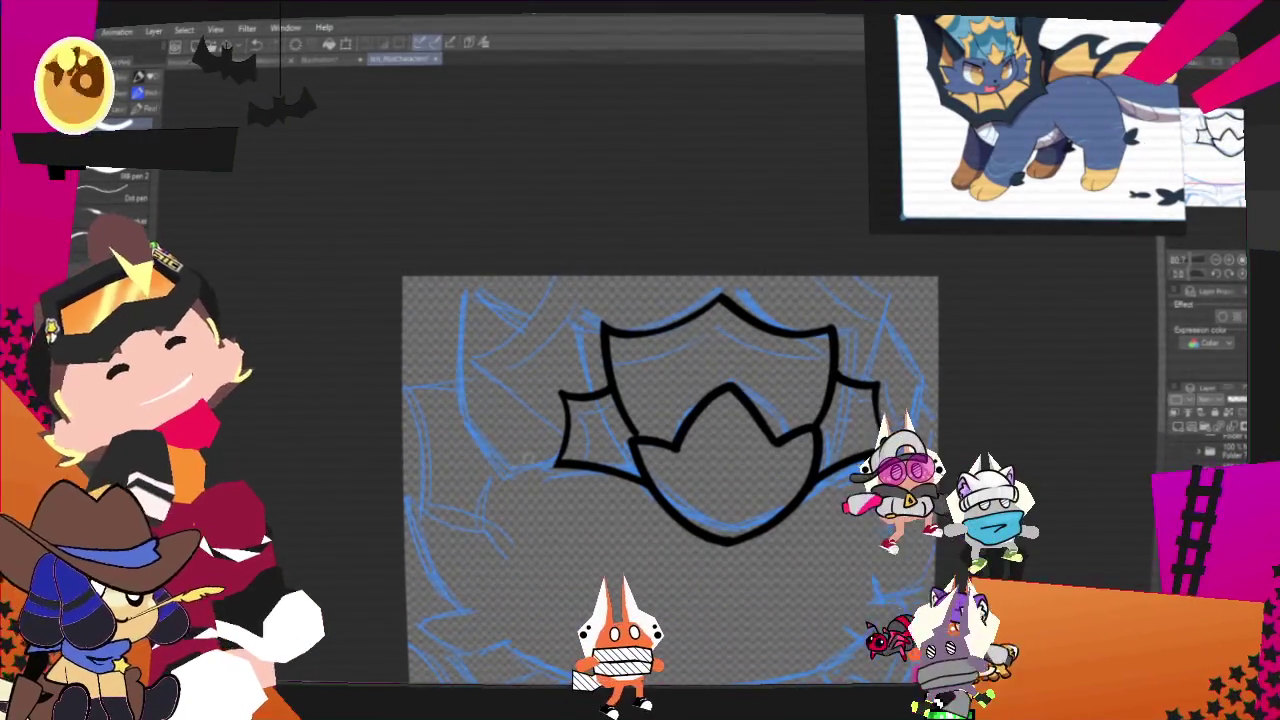
drag(565, 424, 482, 354)
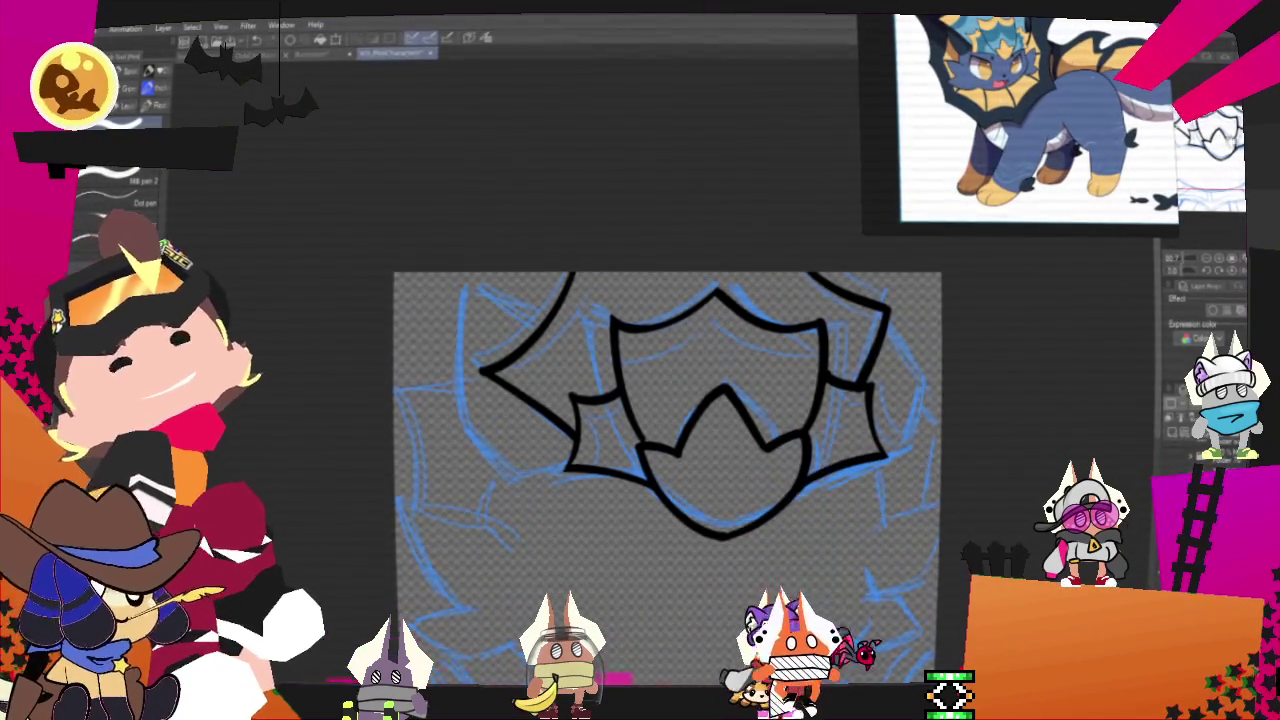
Step: Ink the curved outline of the left ear
drag(660, 450, 612, 374)
drag(640, 420, 676, 423)
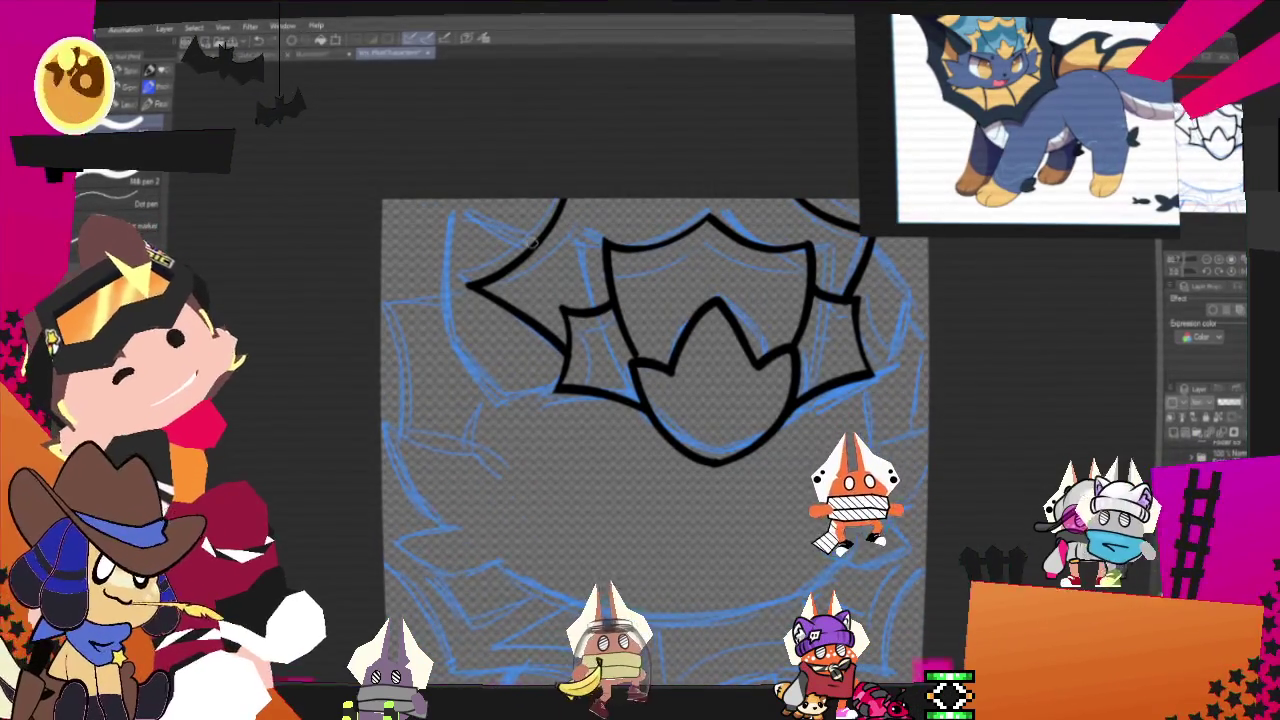
drag(535, 240, 560, 385)
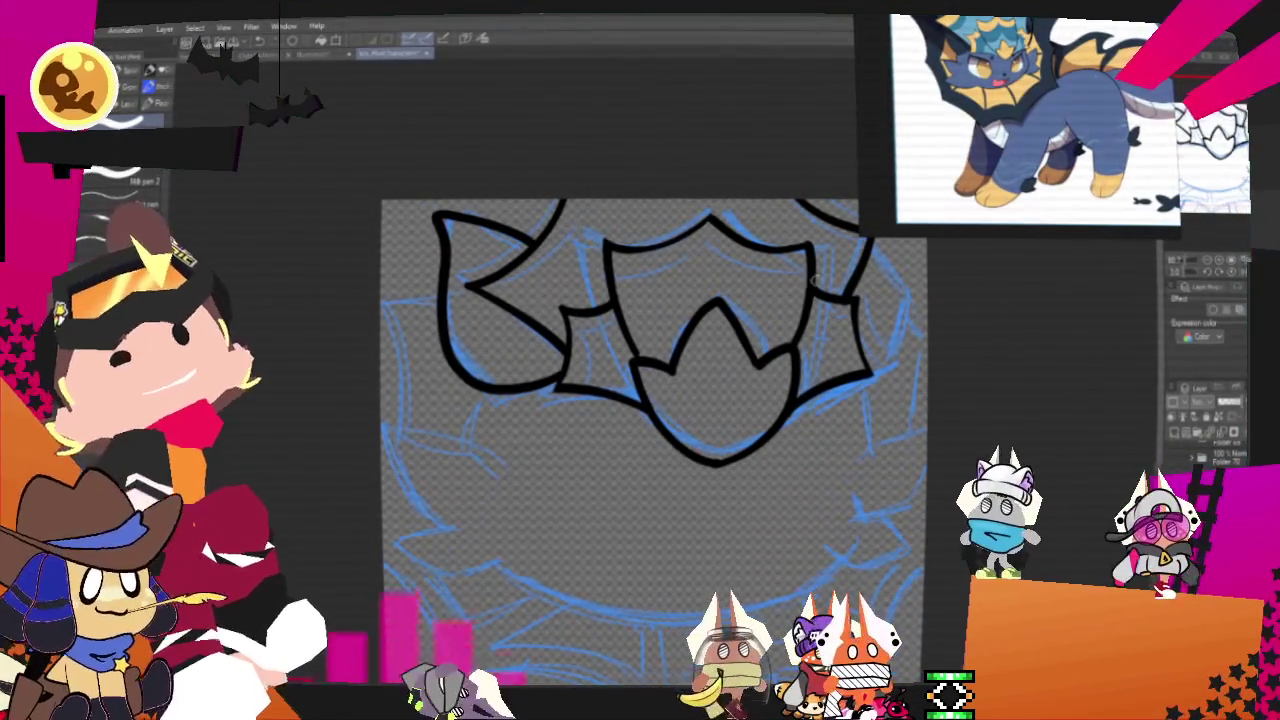
Step: Ink the right ear's outer curve, undoing rough lower strokes and the left tuft's bottom hook
drag(640, 420, 550, 438)
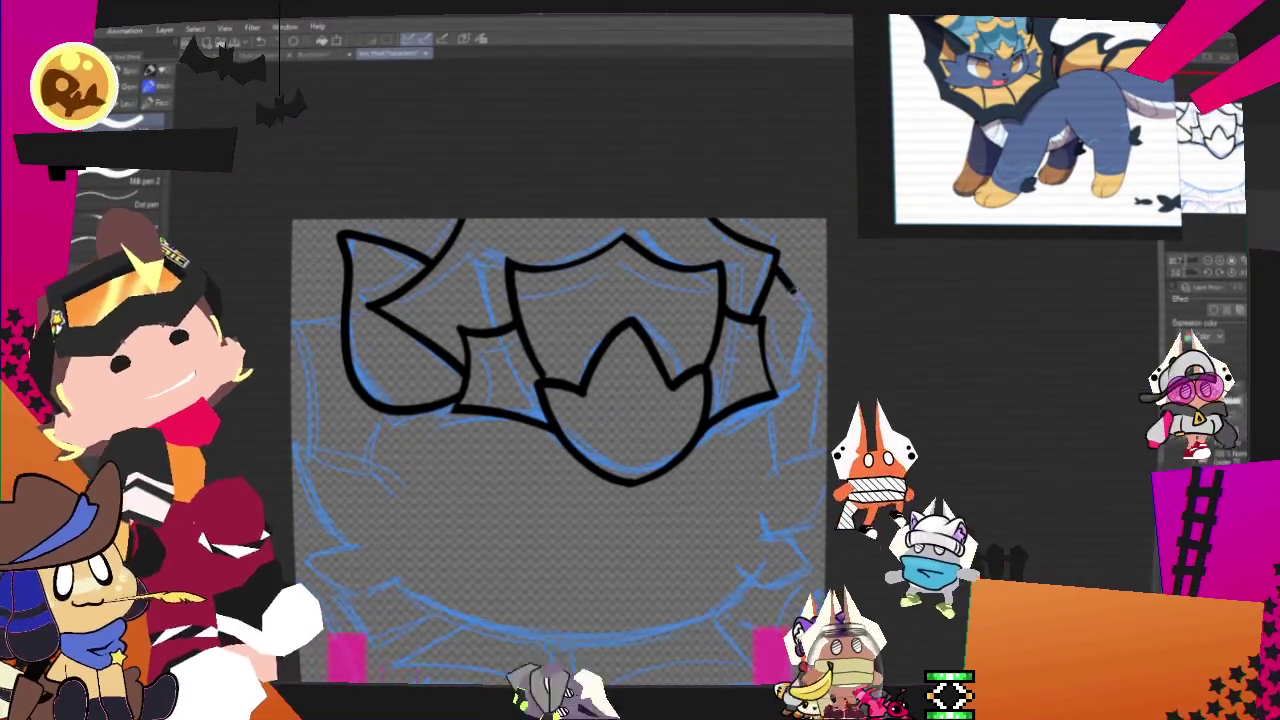
drag(780, 268, 778, 392)
drag(778, 268, 812, 320)
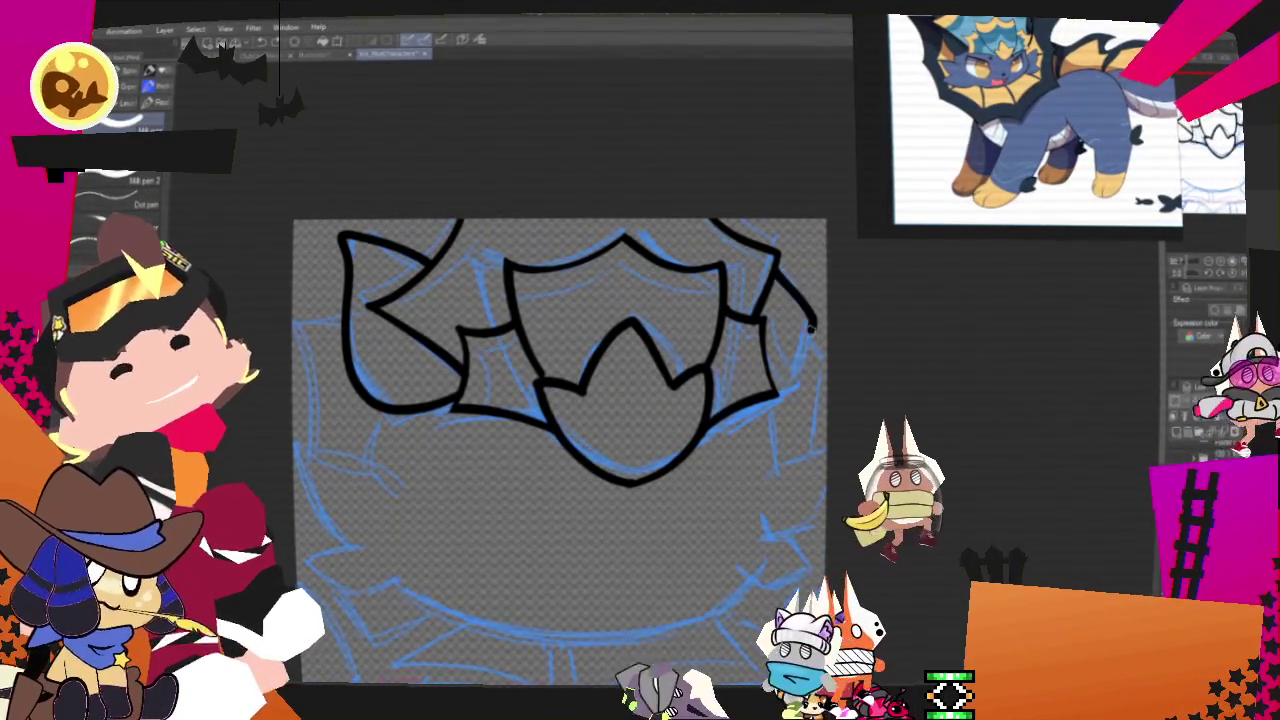
key(ctrl+z)
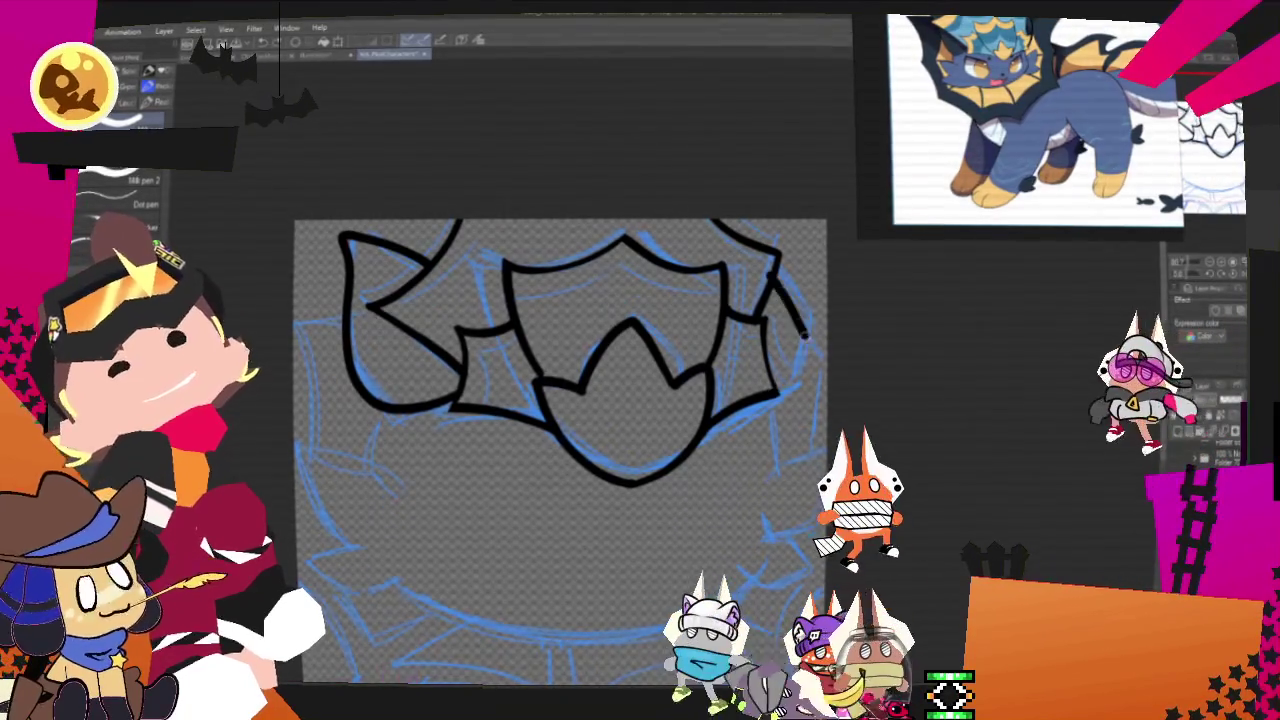
drag(780, 392, 822, 345)
key(ctrl+z)
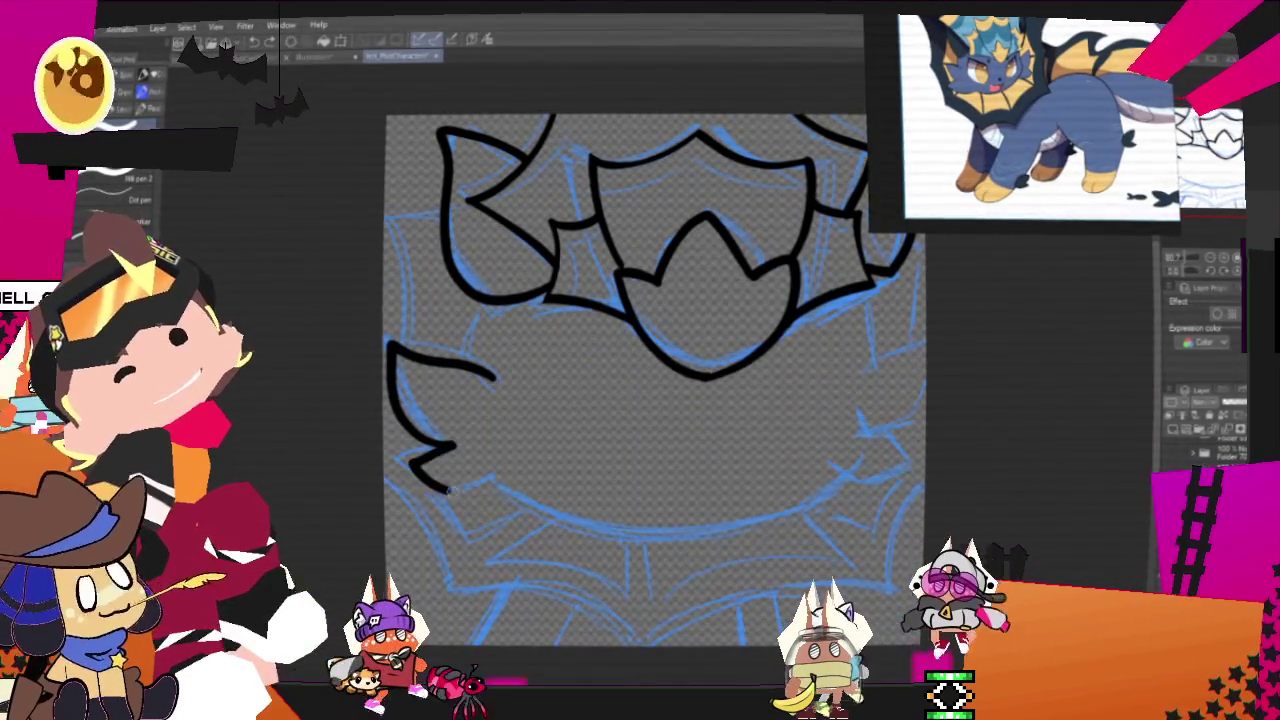
key(ctrl+z)
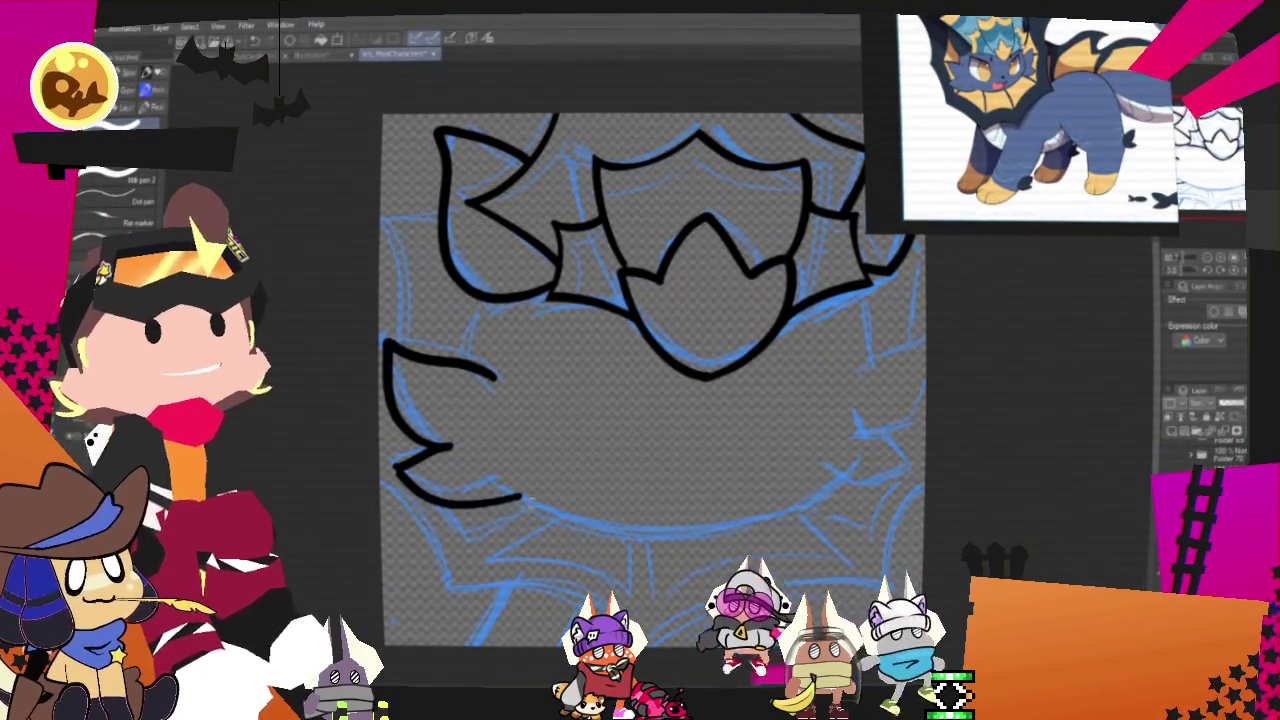
Step: Redraw the left cheek tuft's lower curve cleanly, discarding a stray right-side stroke
mouse_move(395, 465)
mouse_down()
mouse_move(440, 495)
mouse_move(500, 485)
mouse_up()
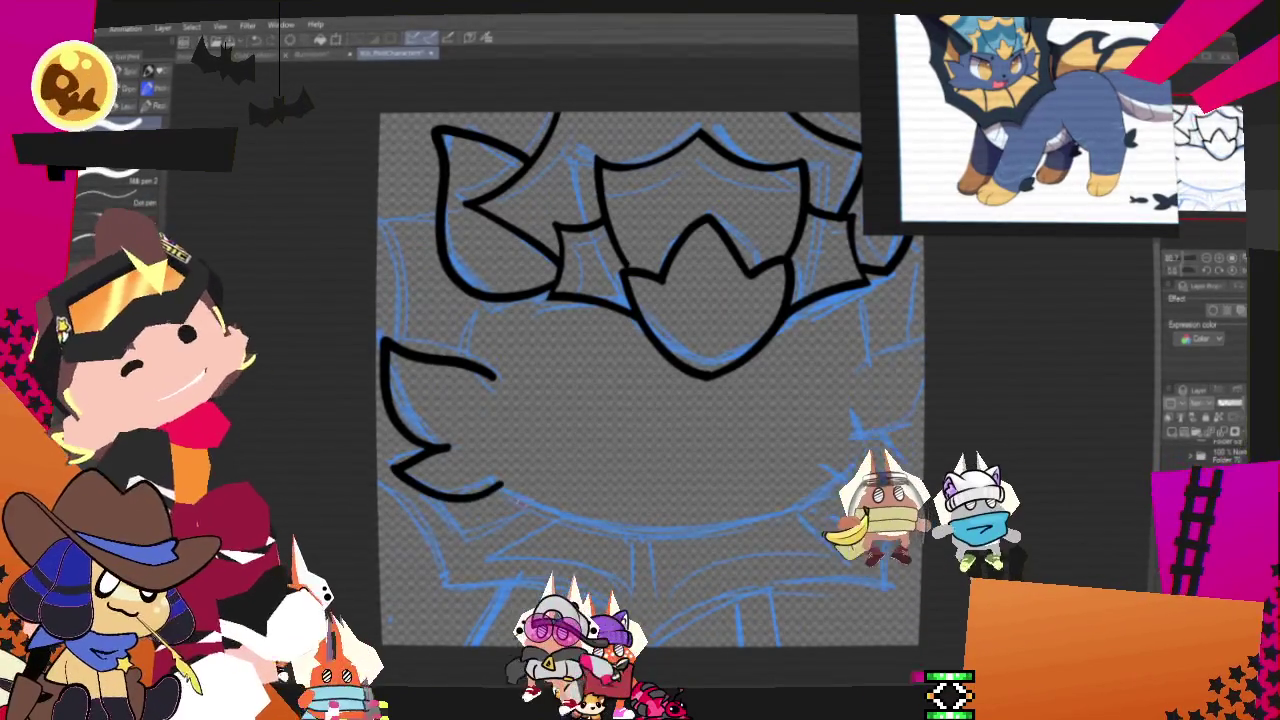
drag(915, 335, 852, 362)
key(ctrl+z)
key(ctrl+z)
key(ctrl+z)
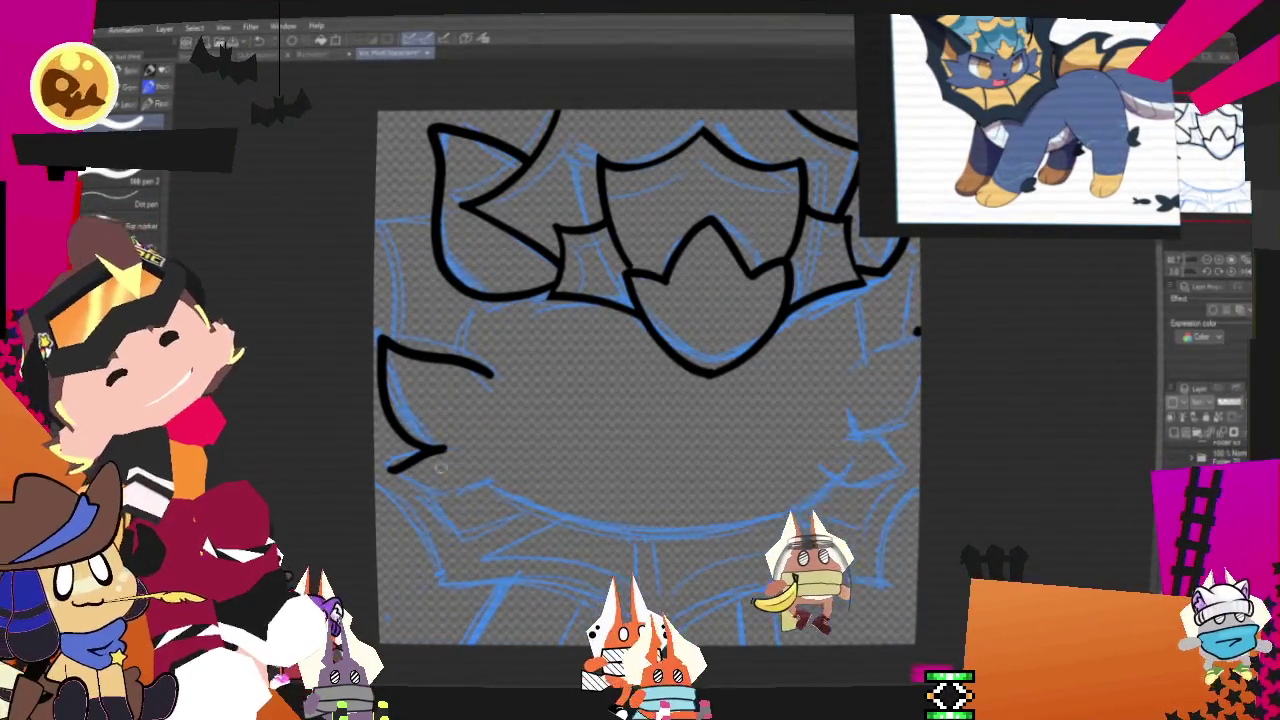
drag(390, 478, 490, 490)
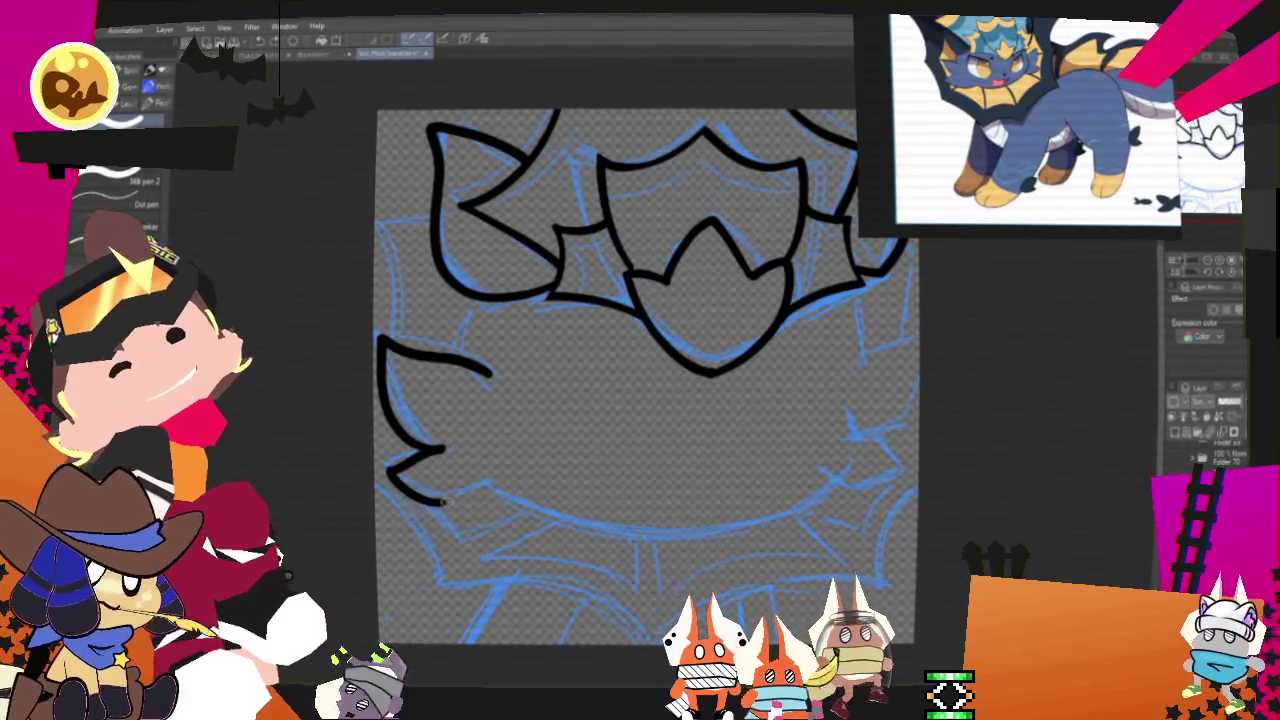
drag(388, 470, 508, 482)
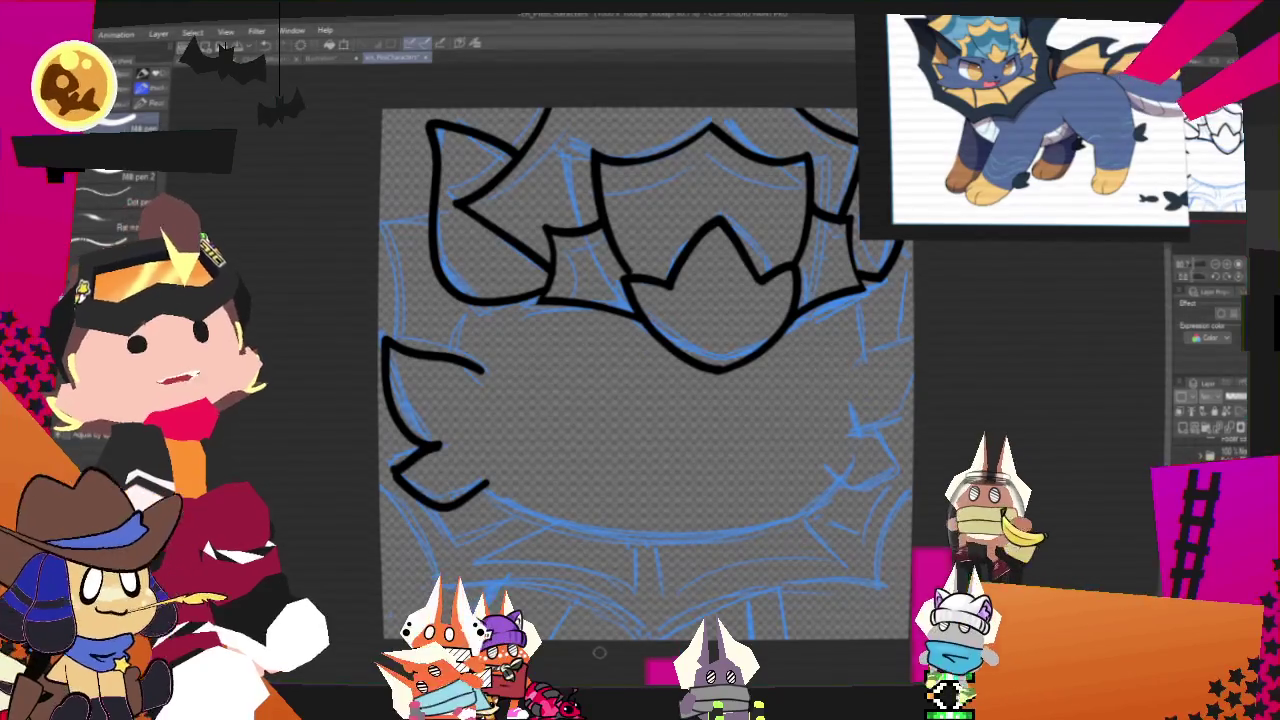
Step: Outline the right ear down beside the face
drag(599, 652, 577, 632)
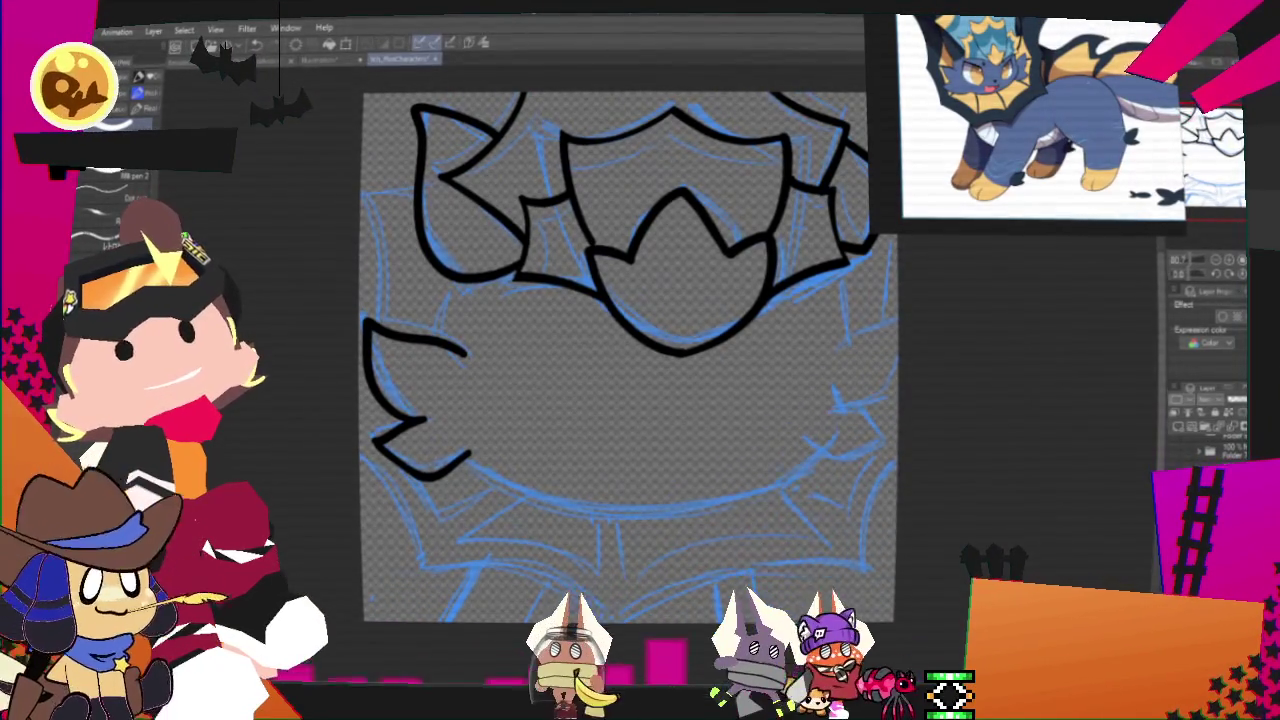
drag(847, 285, 790, 265)
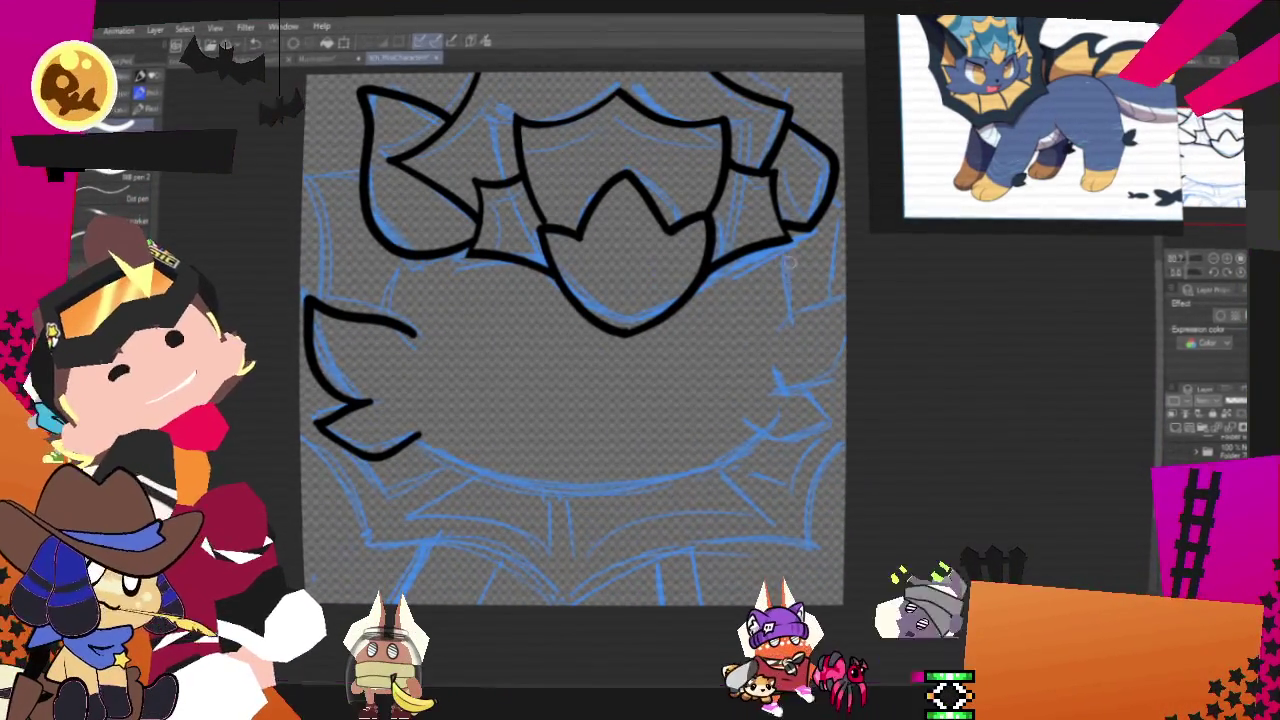
drag(768, 255, 780, 340)
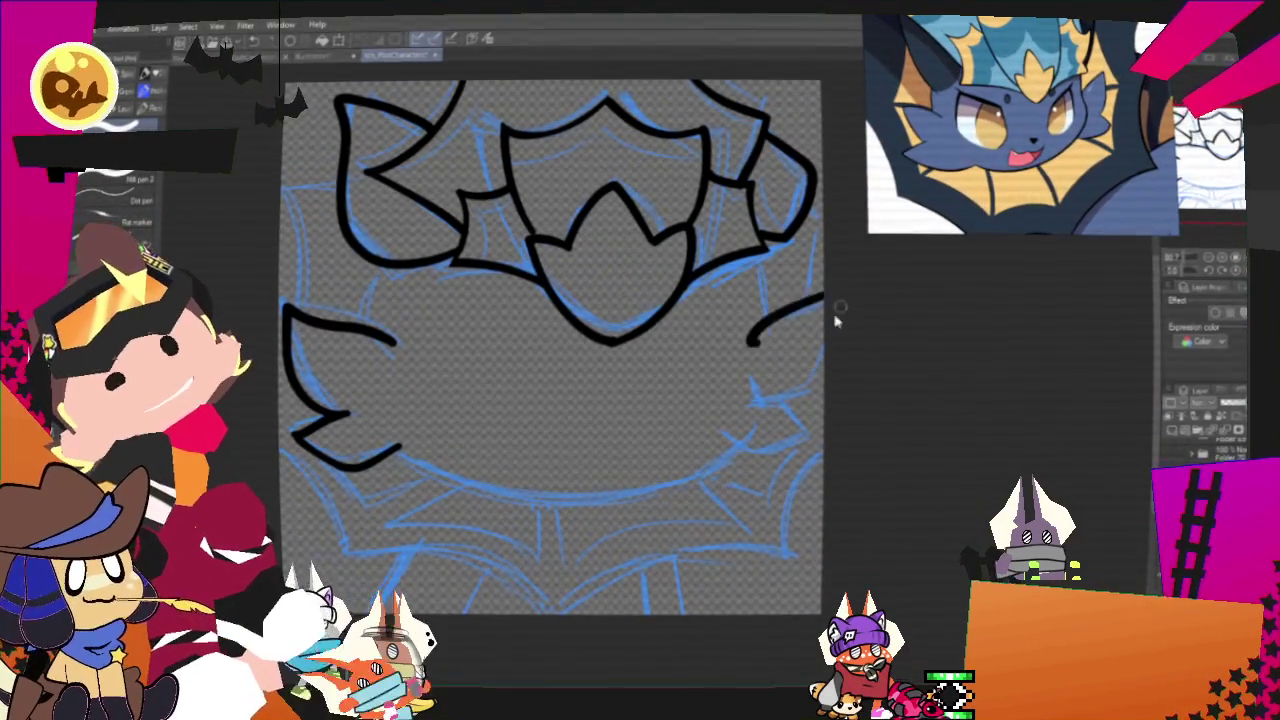
Step: Remove a stray stroke and ink the spiky right cheek tuft down toward the jaw
key(ctrl+z)
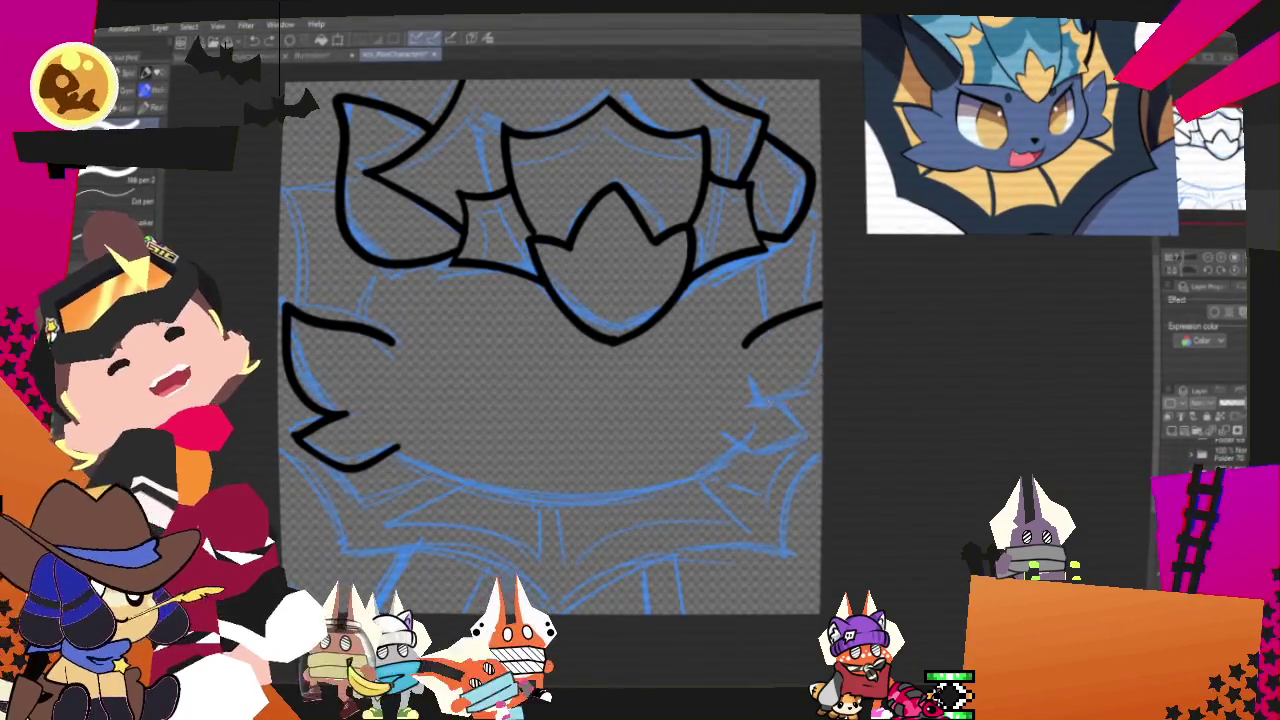
mouse_move(782, 398)
mouse_down()
mouse_move(804, 449)
mouse_move(725, 447)
mouse_up()
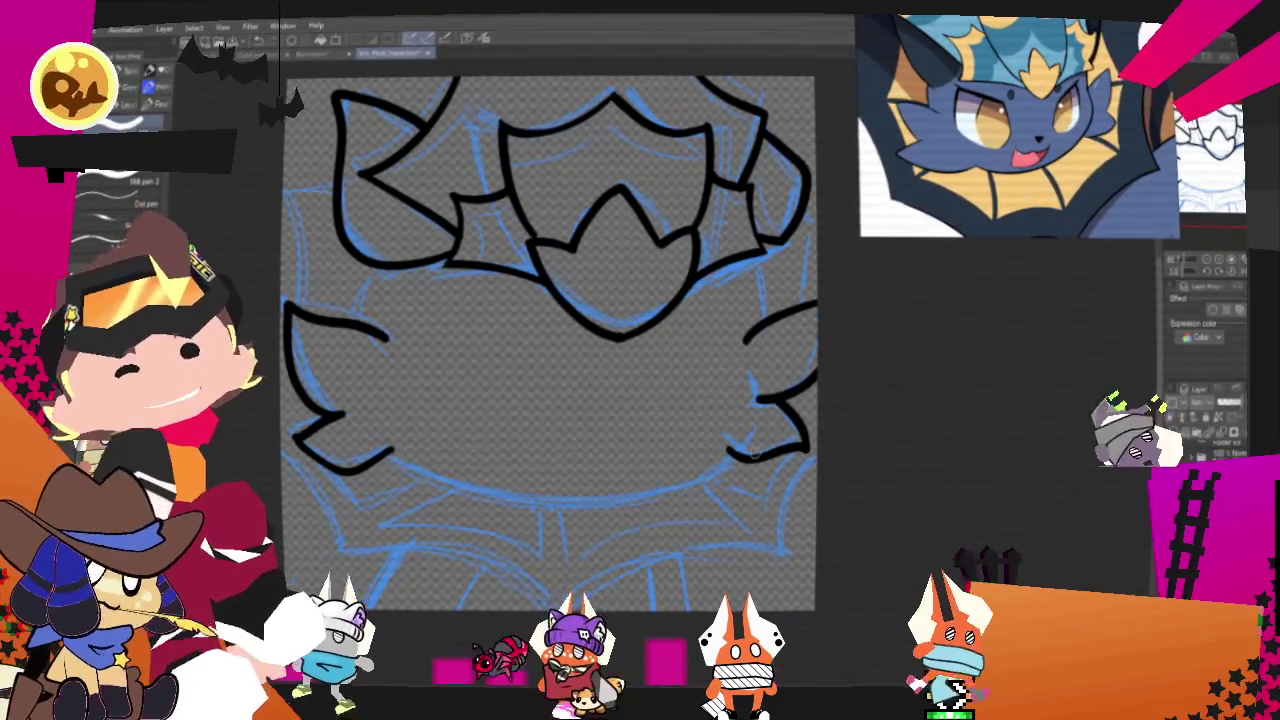
drag(725, 452, 810, 402)
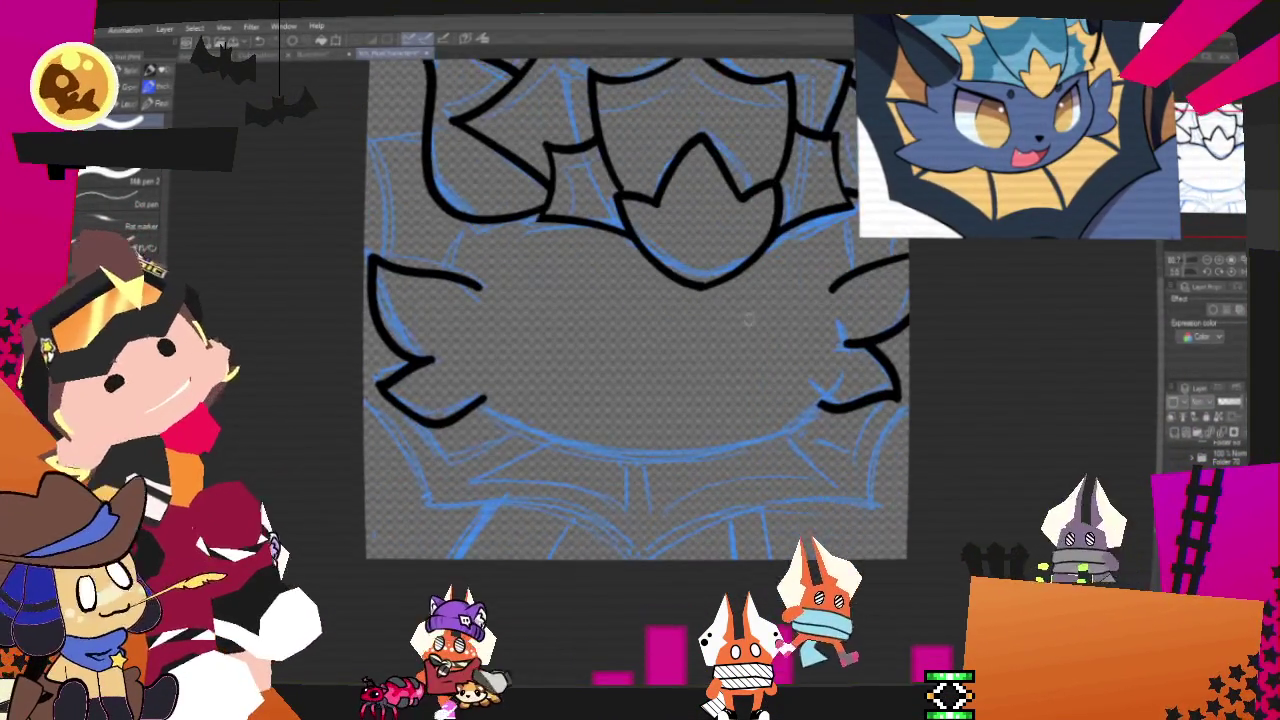
mouse_move(898, 392)
mouse_down()
mouse_move(758, 440)
mouse_move(478, 400)
mouse_up()
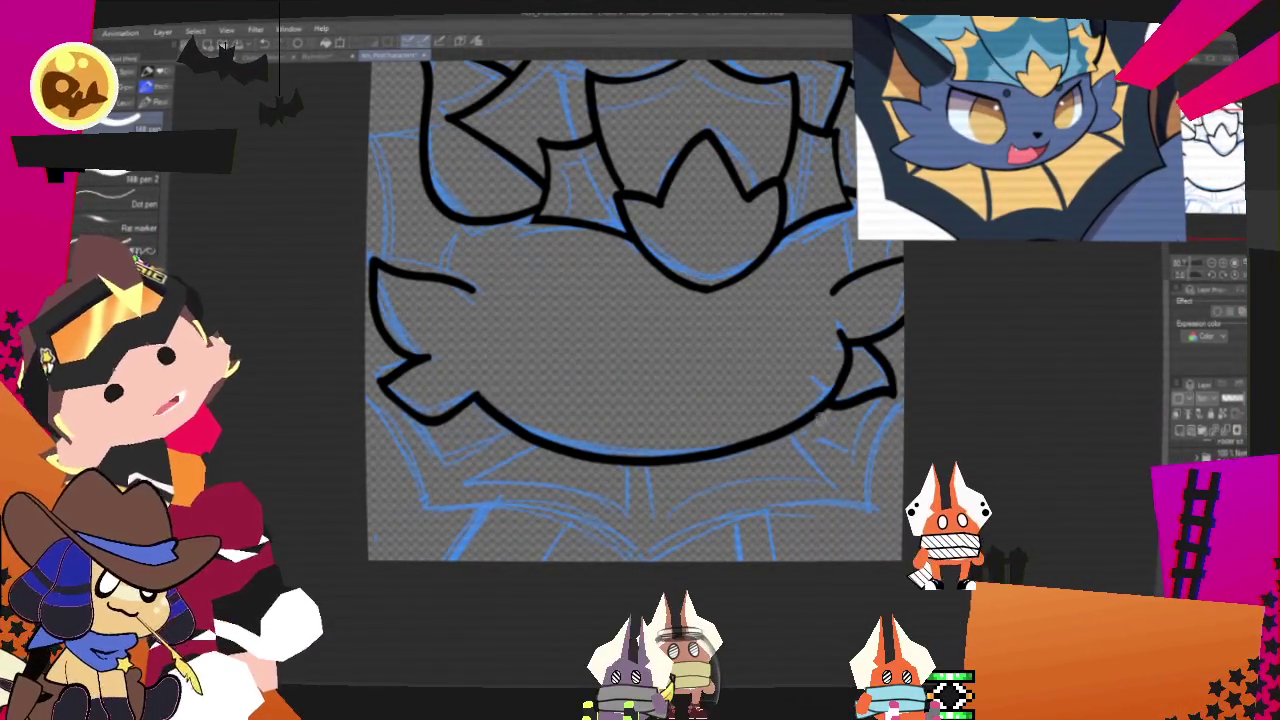
scroll(600, 380, up, 3)
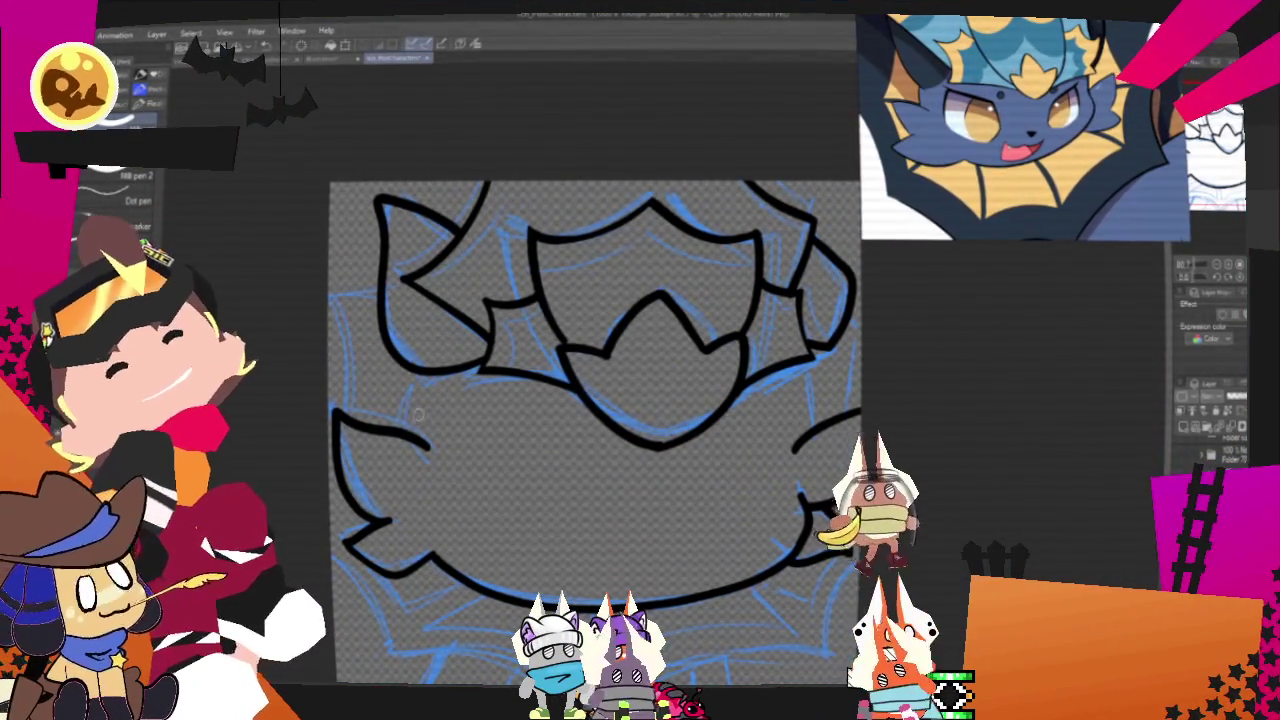
Step: Ink a short line down the head's far left edge
drag(405, 378, 400, 425)
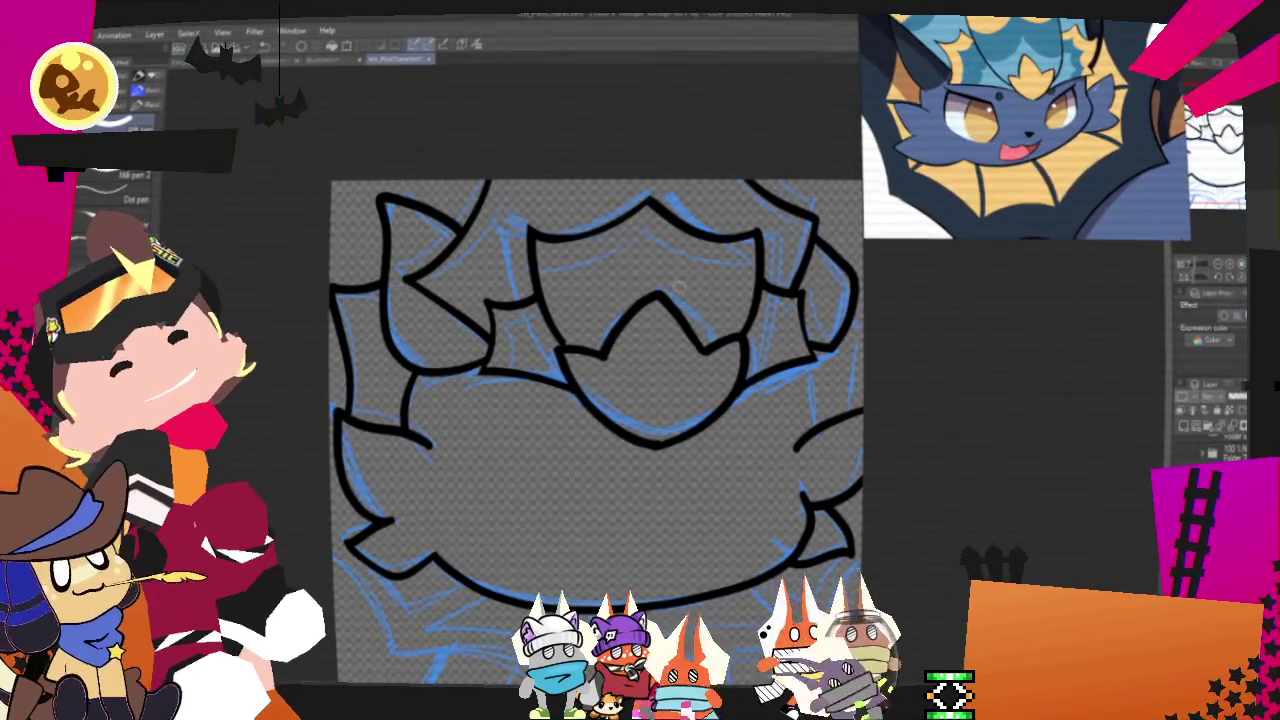
drag(799, 443, 765, 388)
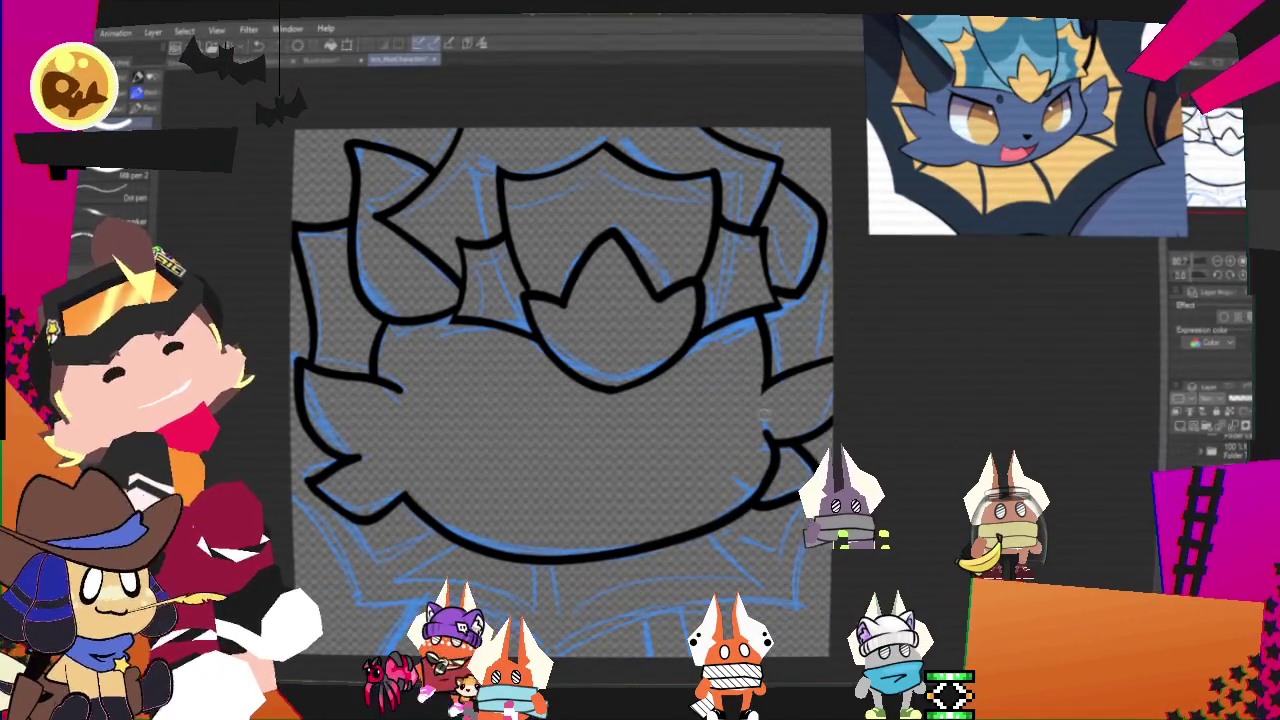
drag(560, 400, 598, 358)
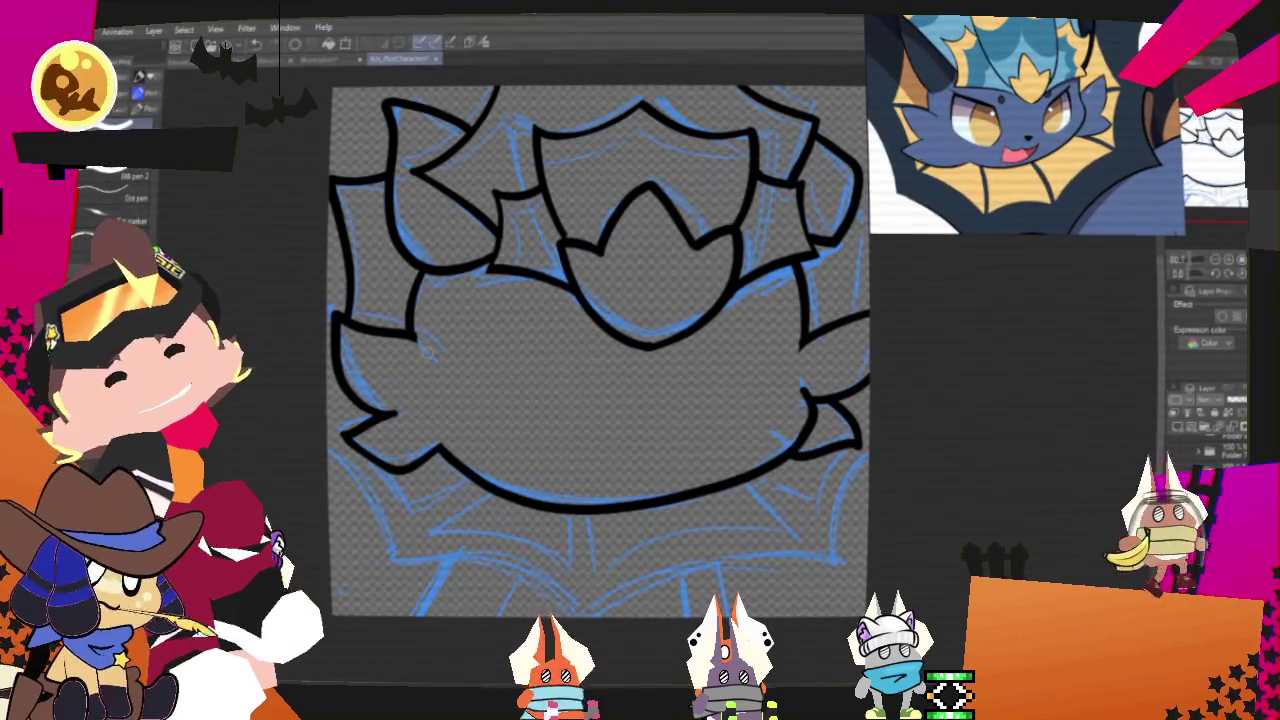
drag(715, 372, 682, 350)
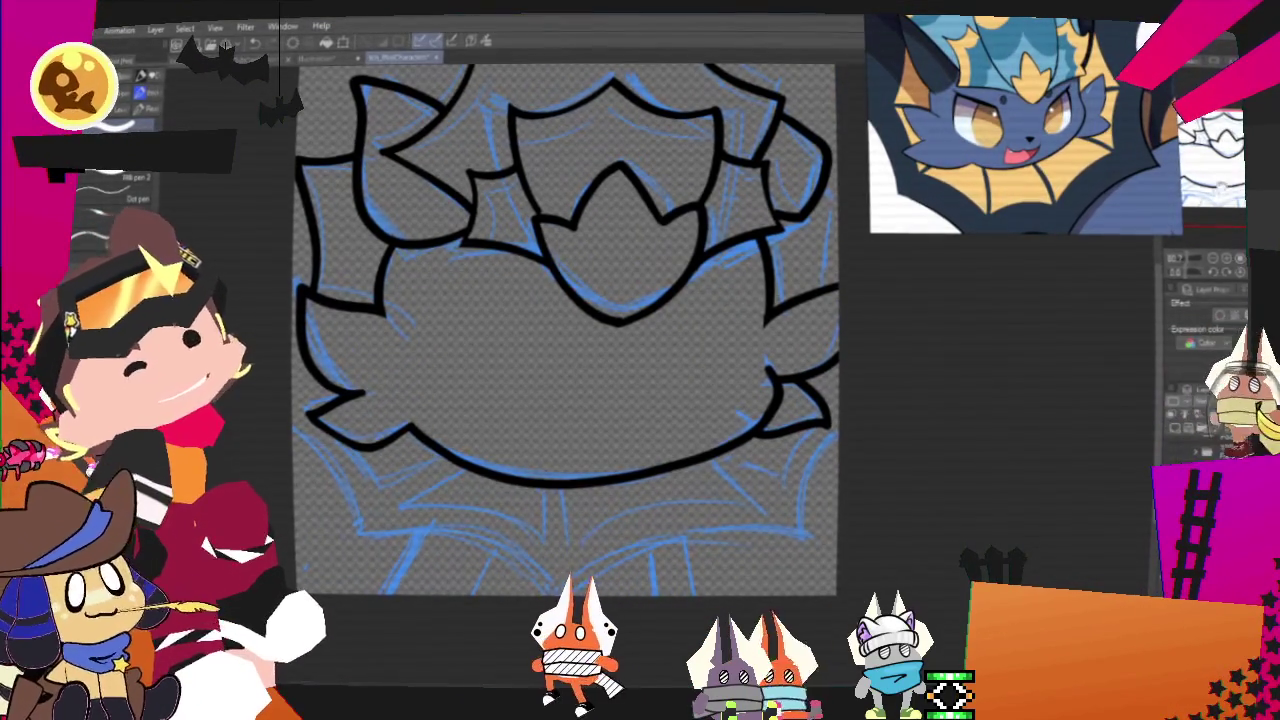
Step: Ink the curved outline beneath the left tuft, redrawing the overlong bottom stroke shorter
drag(560, 400, 545, 390)
drag(285, 415, 350, 540)
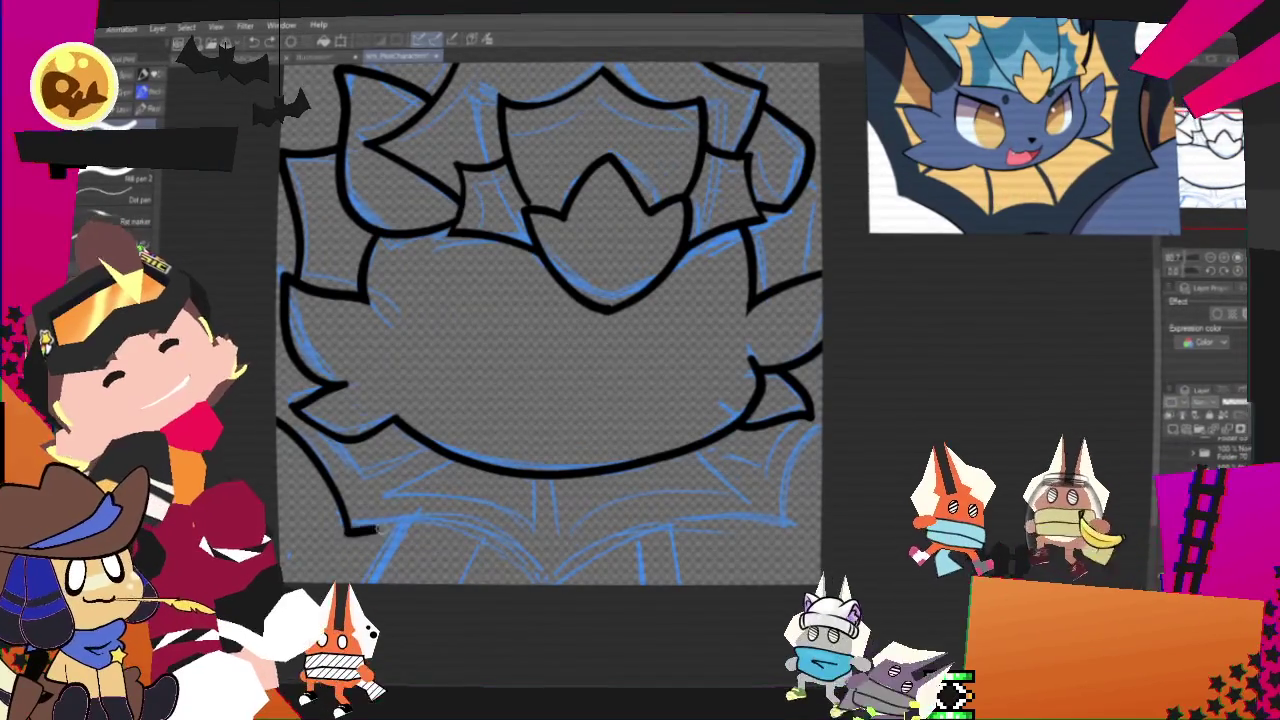
drag(345, 530, 760, 533)
key(ctrl+z)
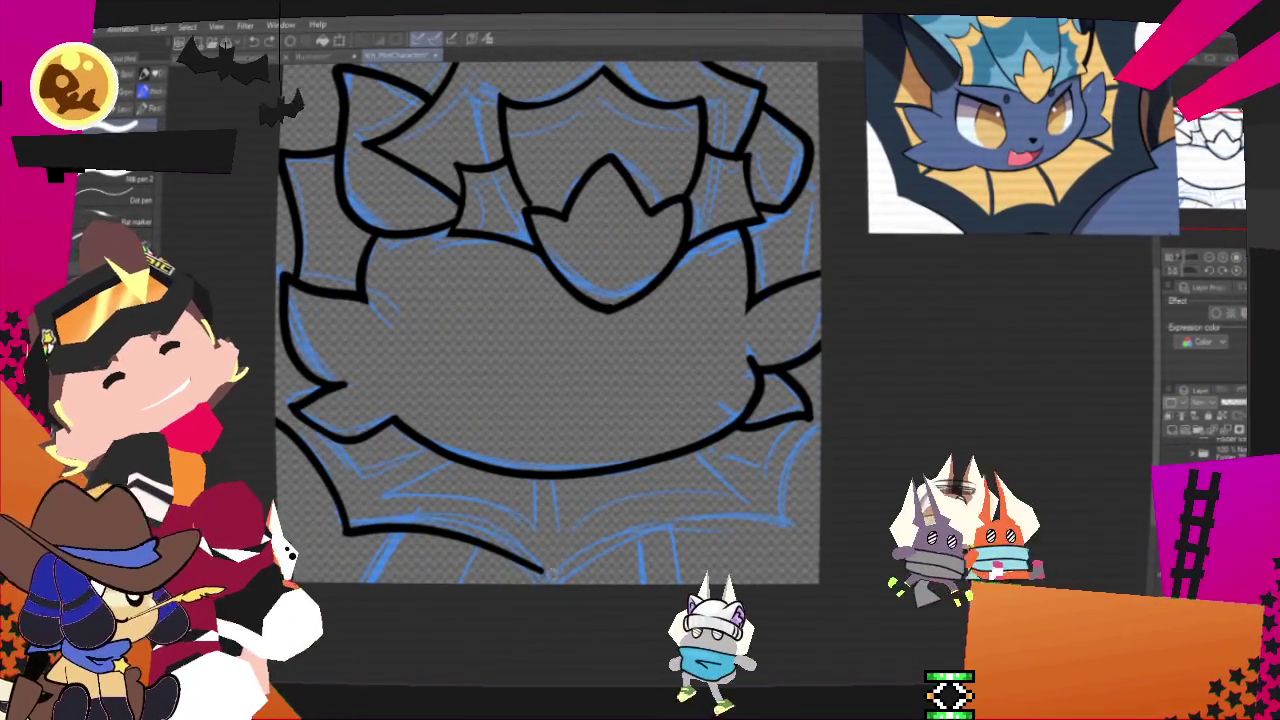
drag(345, 530, 595, 558)
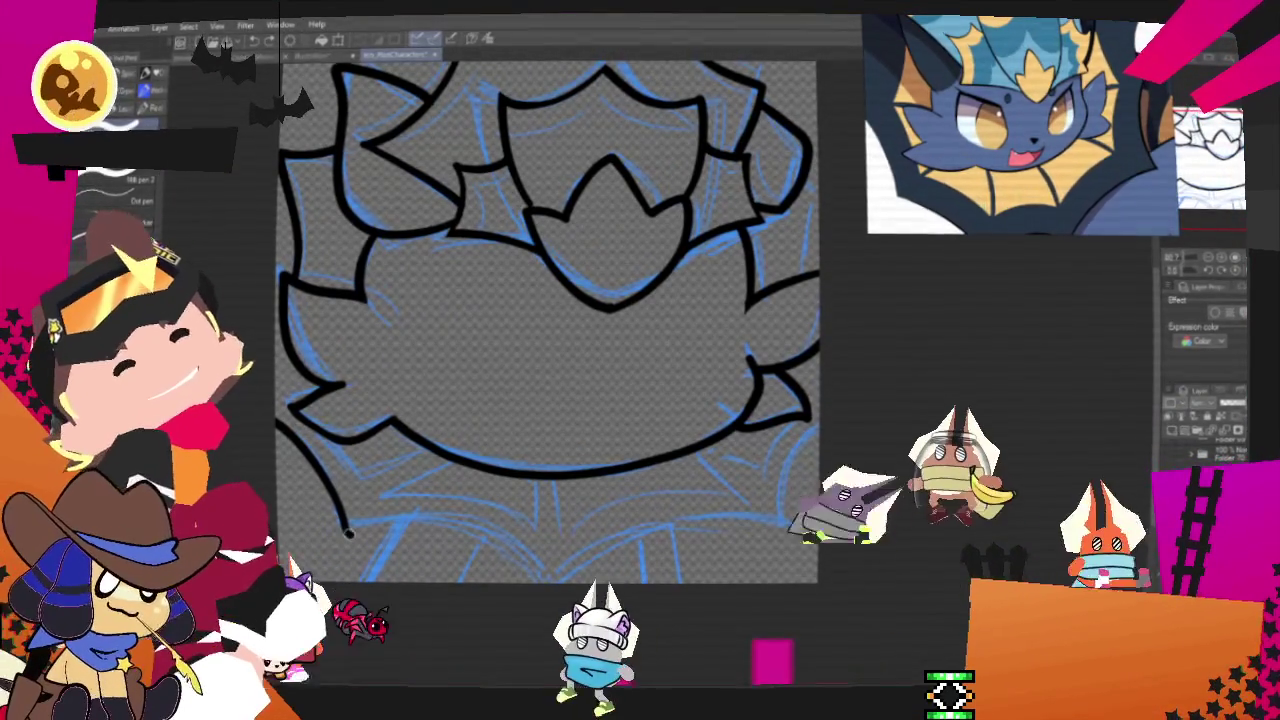
Step: Ink the collar's bottom outline across the drawing, plus short strokes near the chin and bottom right
drag(345, 530, 780, 507)
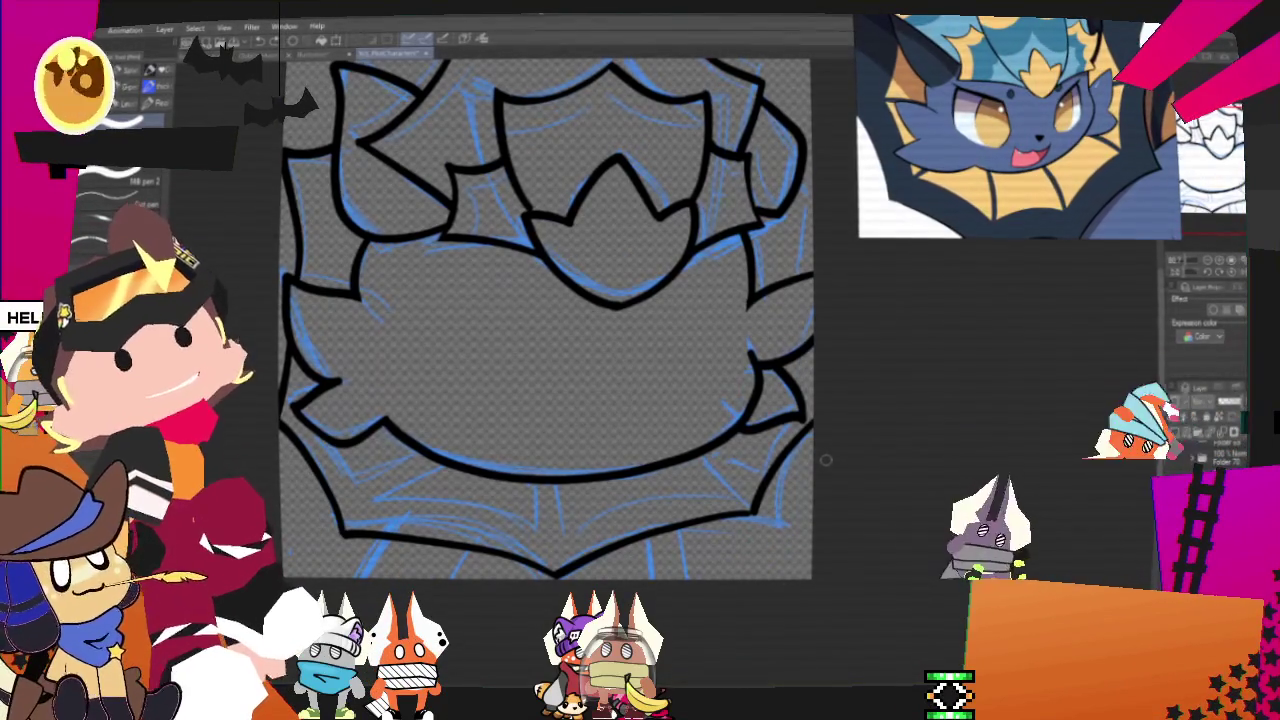
drag(508, 447, 473, 425)
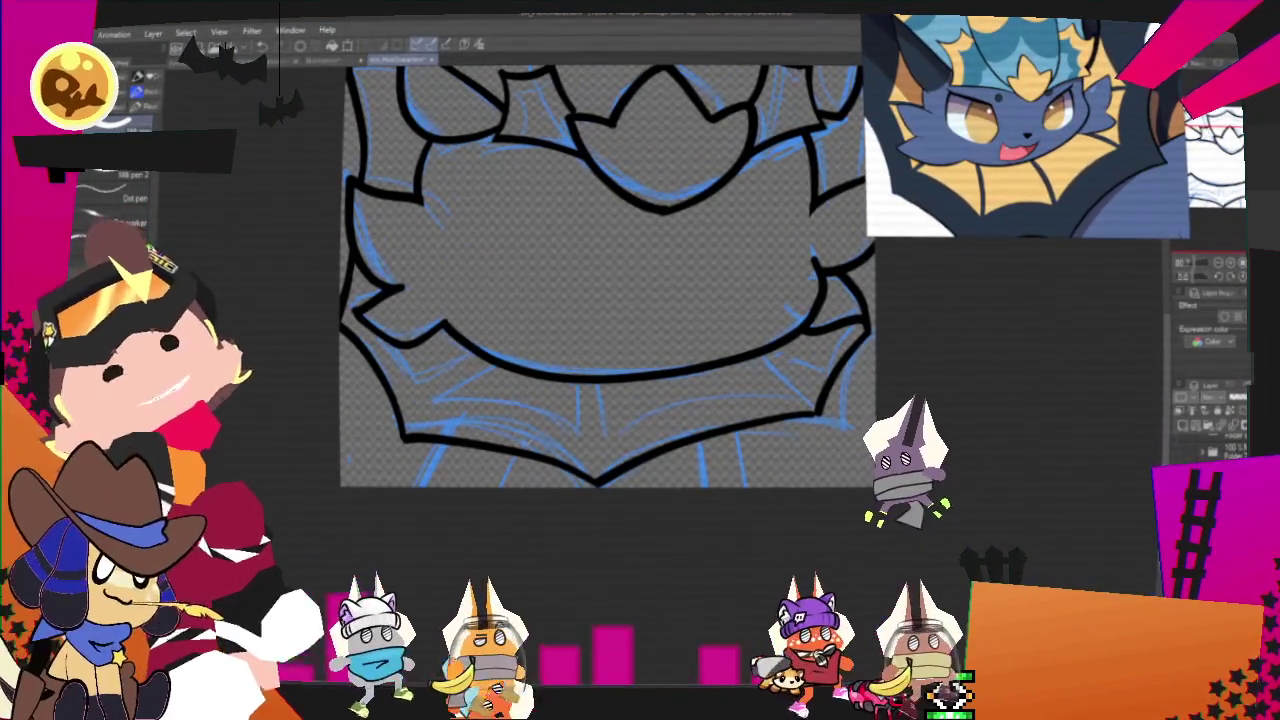
drag(510, 453, 494, 485)
drag(728, 433, 744, 484)
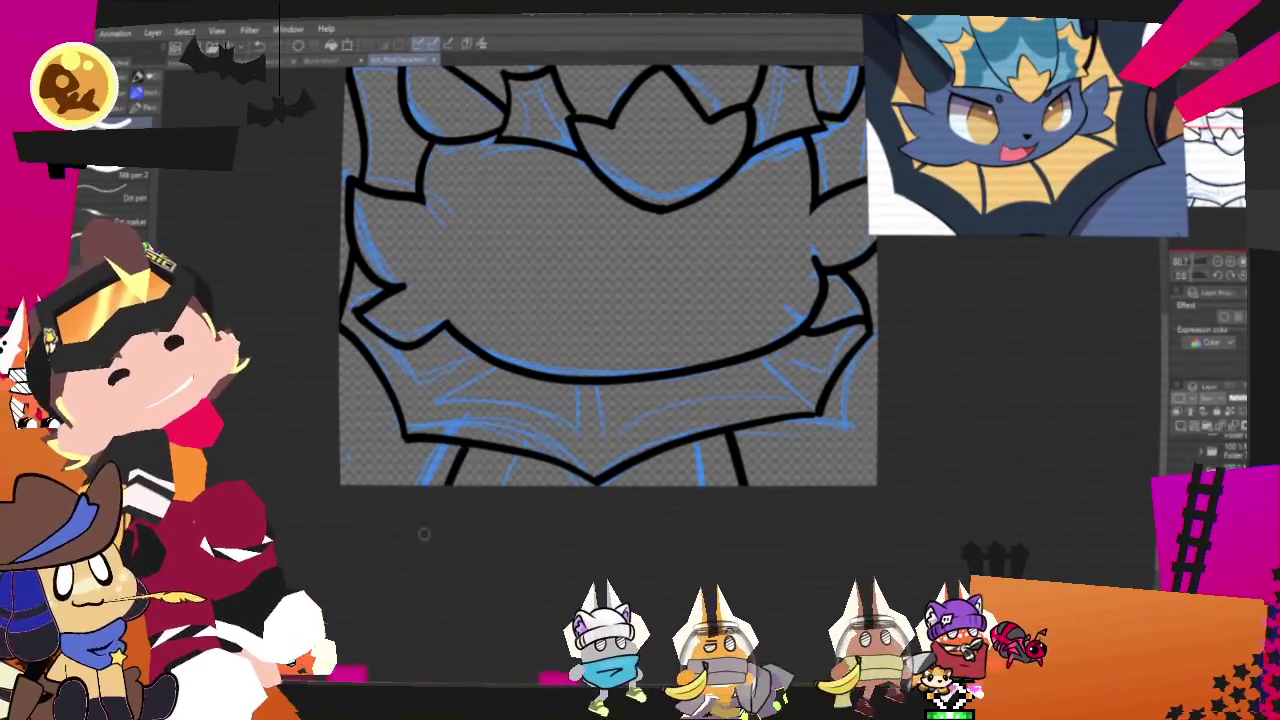
scroll(600, 300, up, 2)
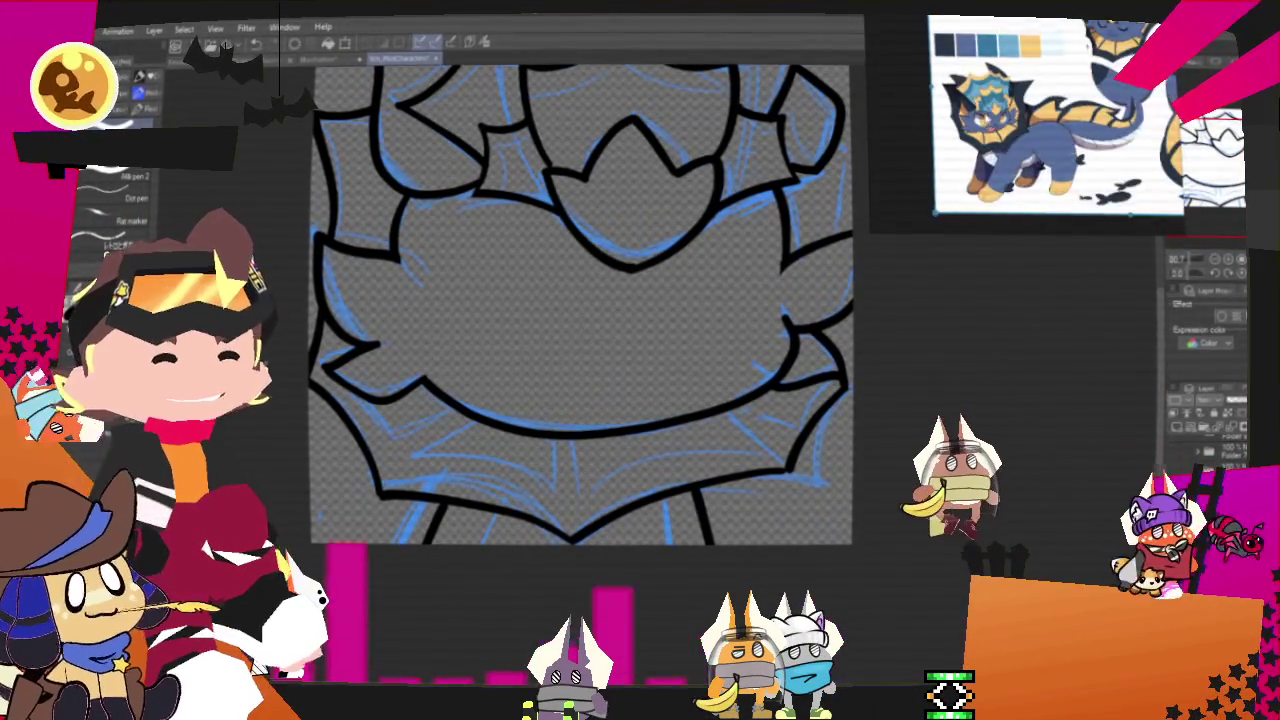
Step: Zoom in and out across the canvas to inspect the finished black lineart
scroll(655, 228, down, 2)
scroll(655, 228, down, 2)
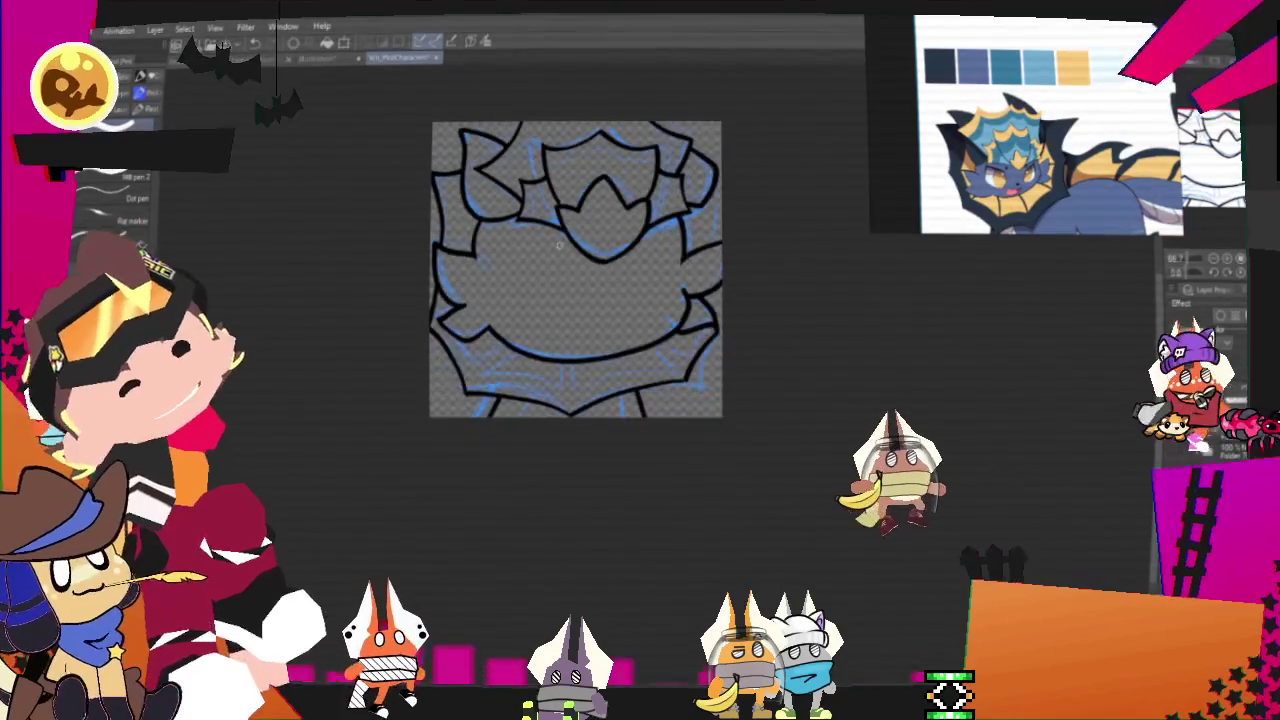
scroll(655, 228, up, 2)
scroll(655, 228, down, 1)
scroll(656, 229, up, 1)
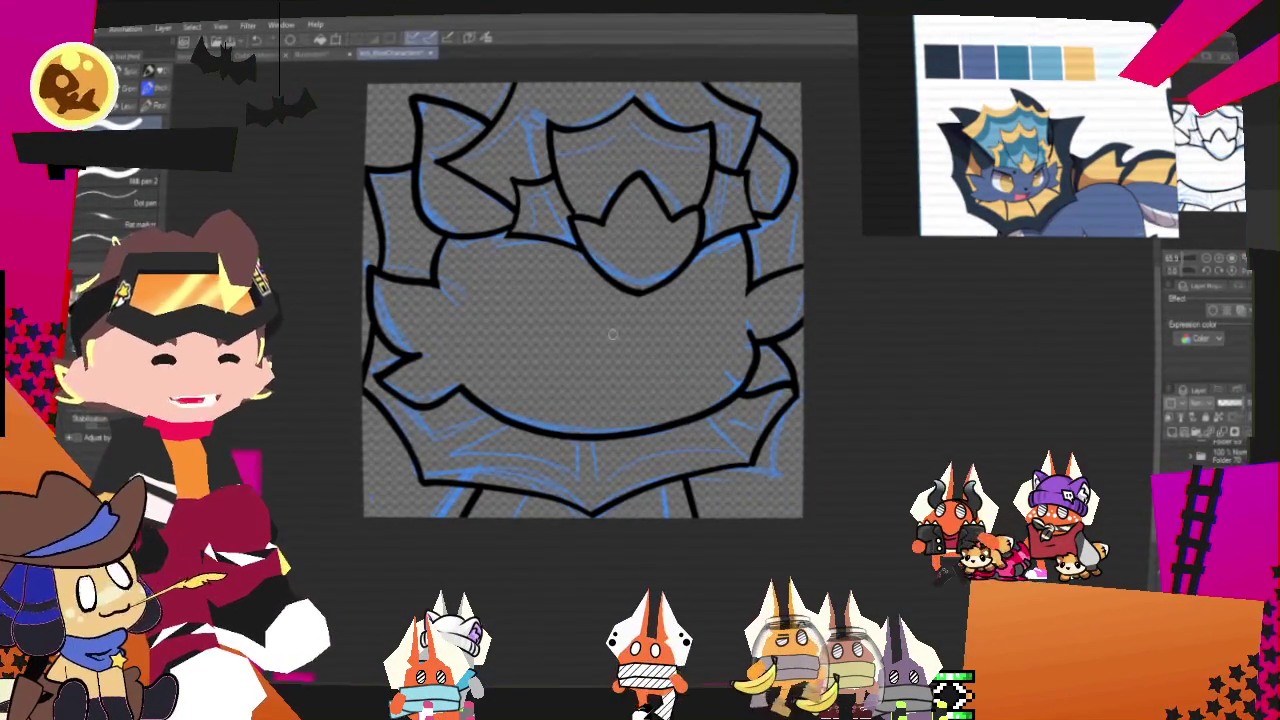
scroll(612, 334, down, 2)
scroll(612, 334, up, 2)
scroll(612, 334, down, 2)
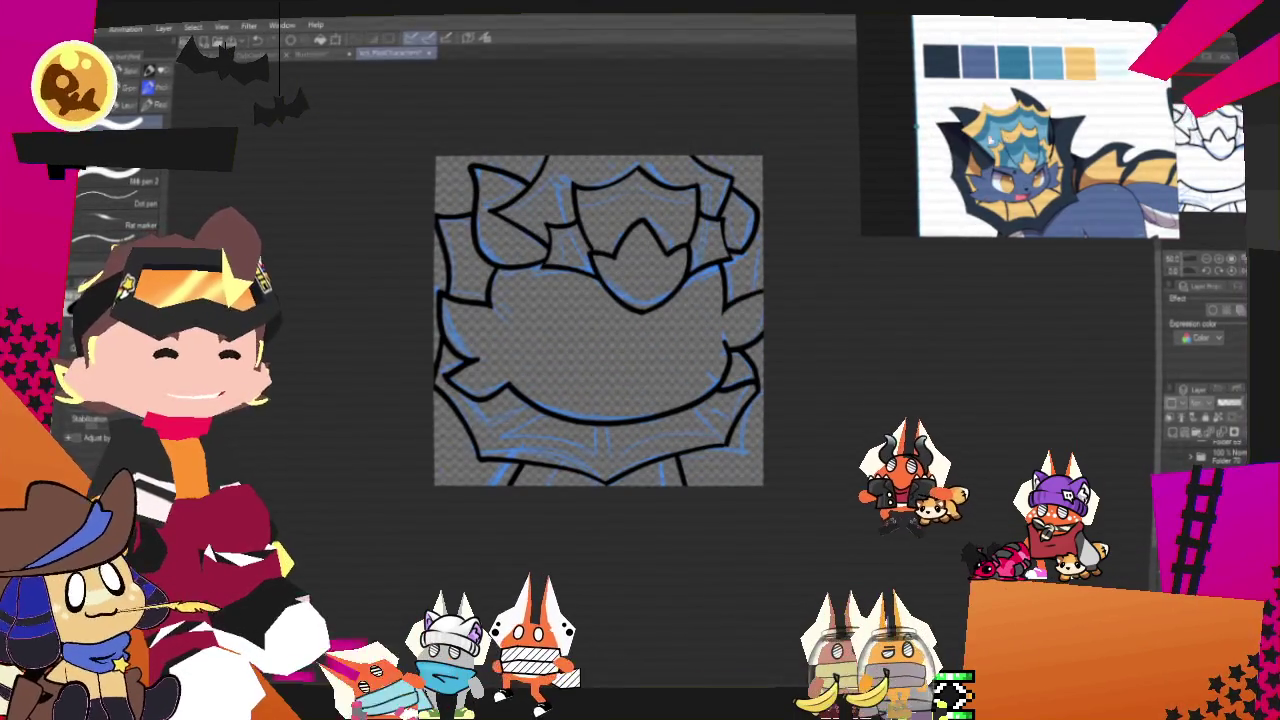
scroll(978, 165, up, 3)
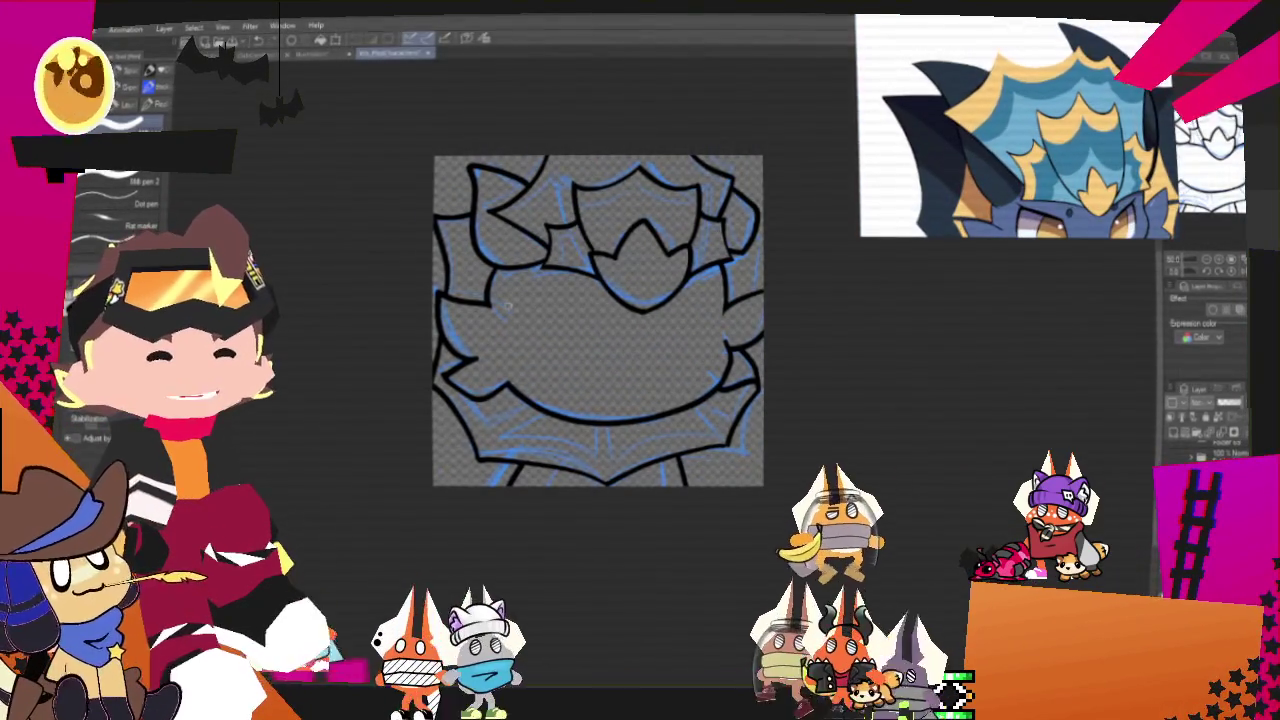
scroll(585, 275, up, 1)
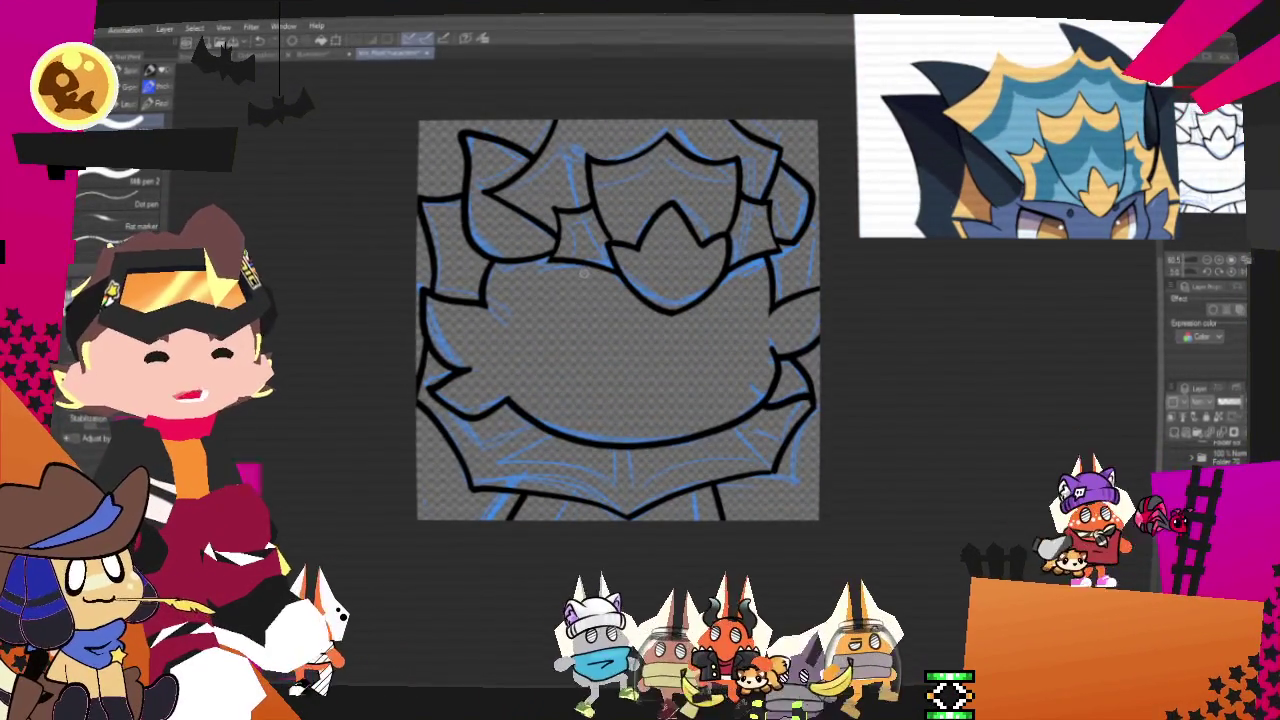
scroll(796, 219, down, 1)
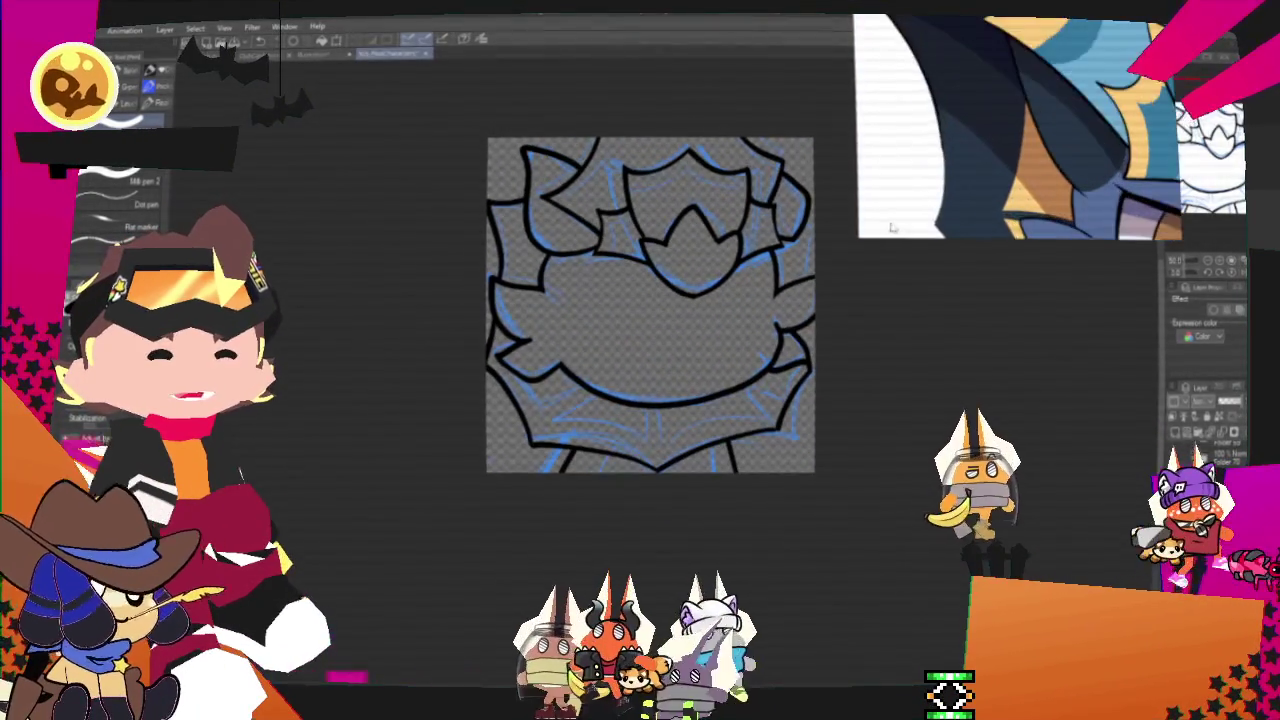
scroll(1075, 130, down, 2)
scroll(1075, 130, up, 2)
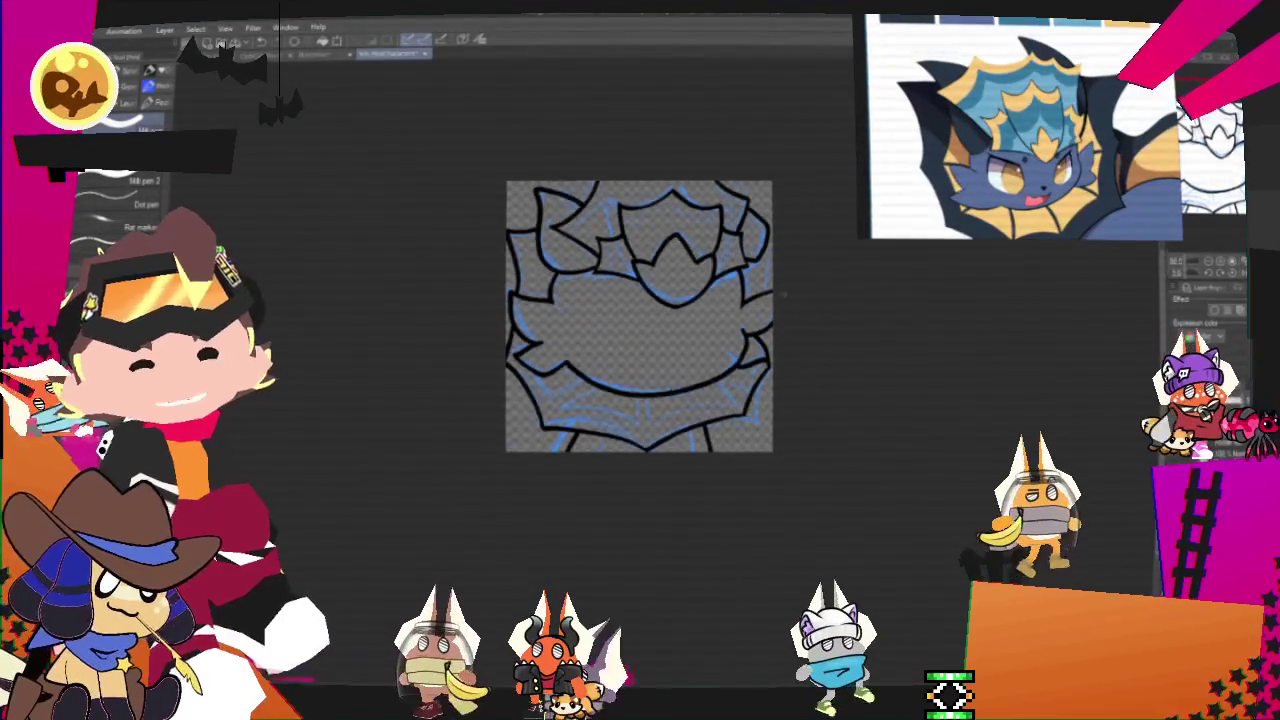
scroll(752, 267, up, 1)
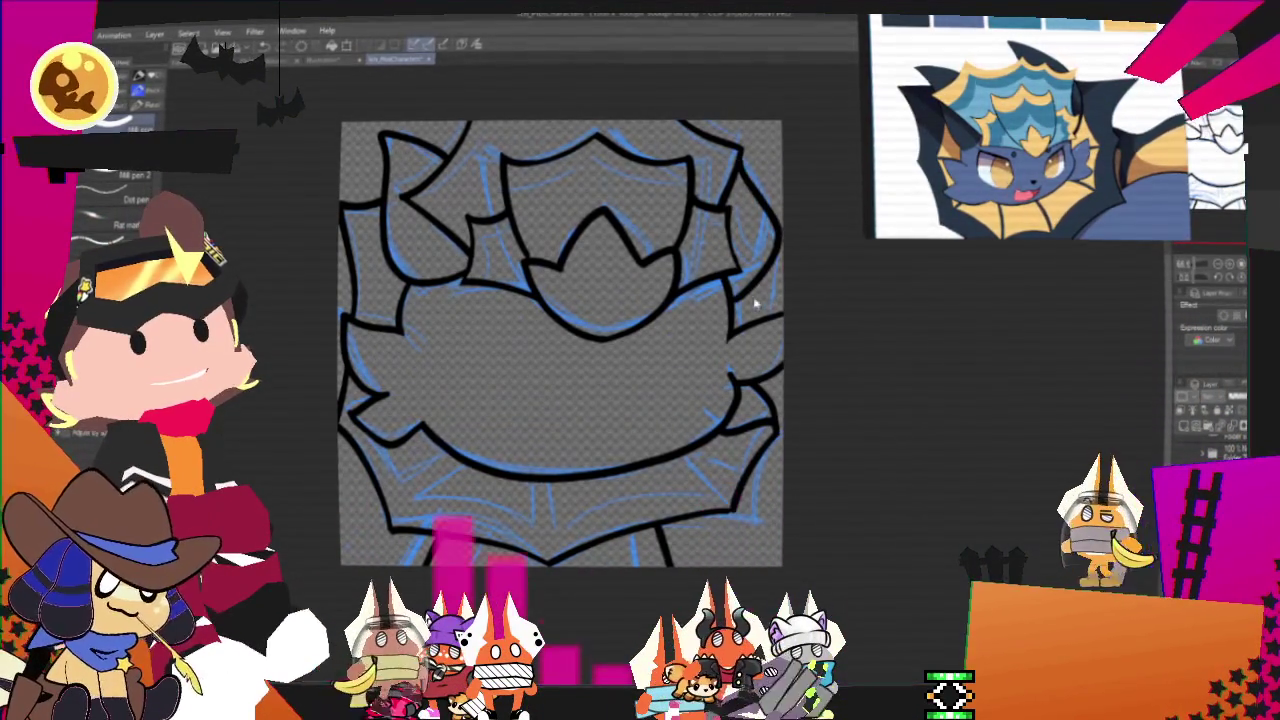
Step: Undo a stray ink stroke on the head's right side and hide the blue sketch layer
drag(762, 303, 773, 213)
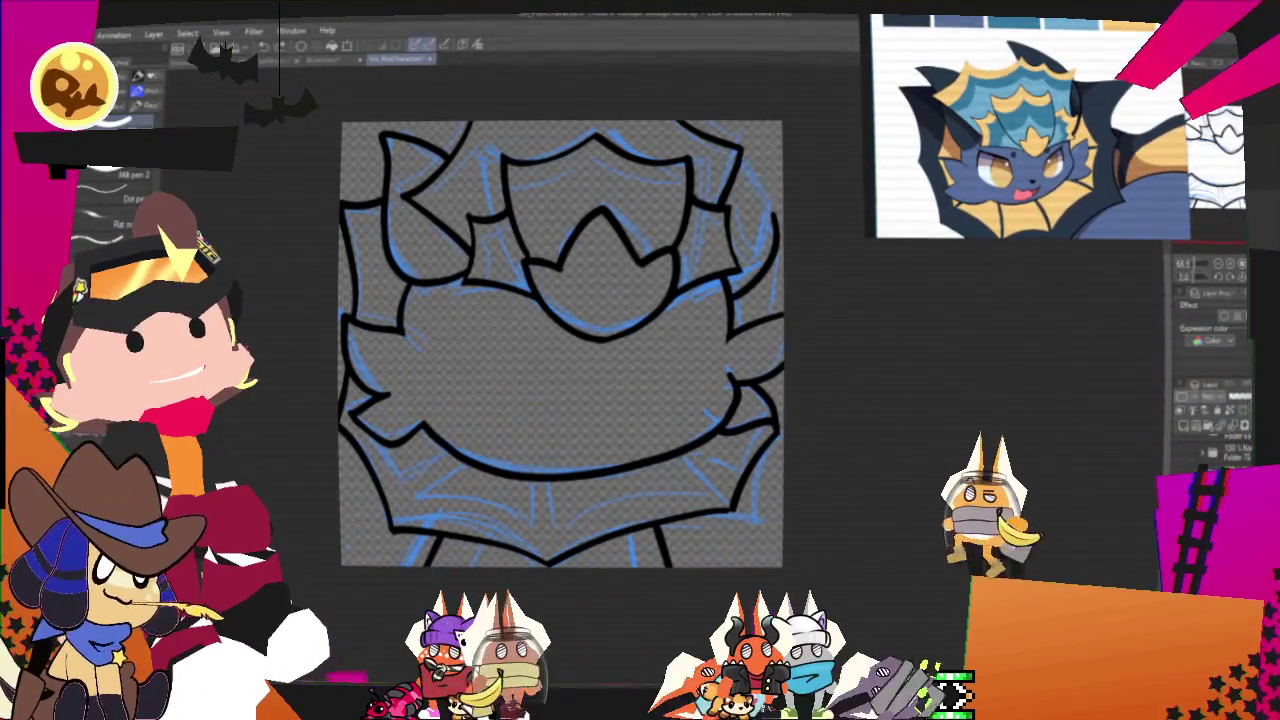
key(ctrl+z)
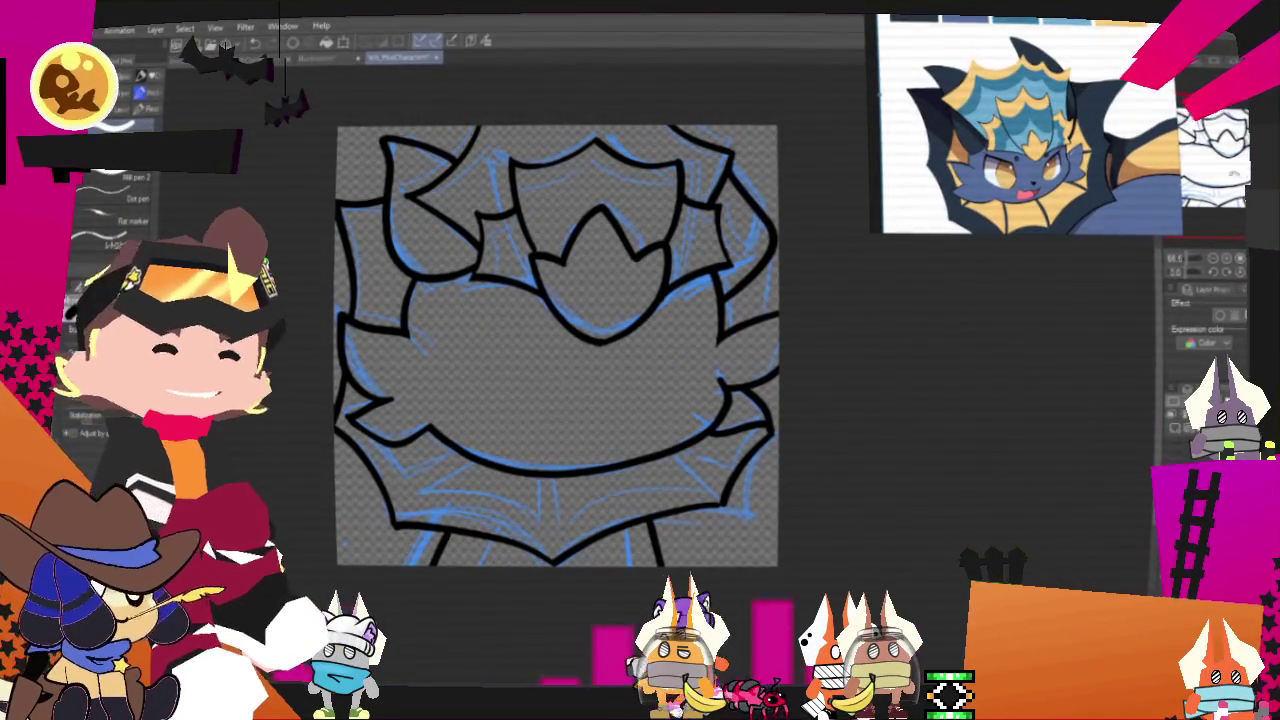
mouse_move(557, 345)
mouse_down()
mouse_move(598, 378)
mouse_move(595, 361)
mouse_up()
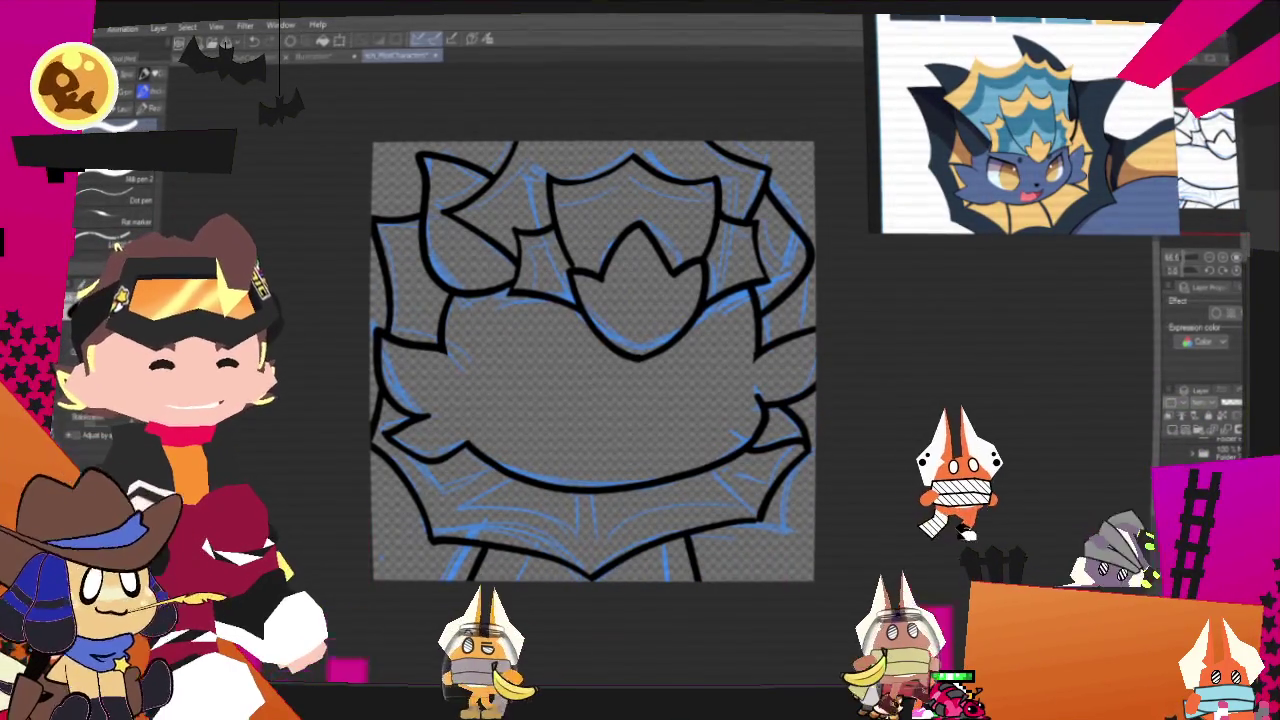
click(1174, 432)
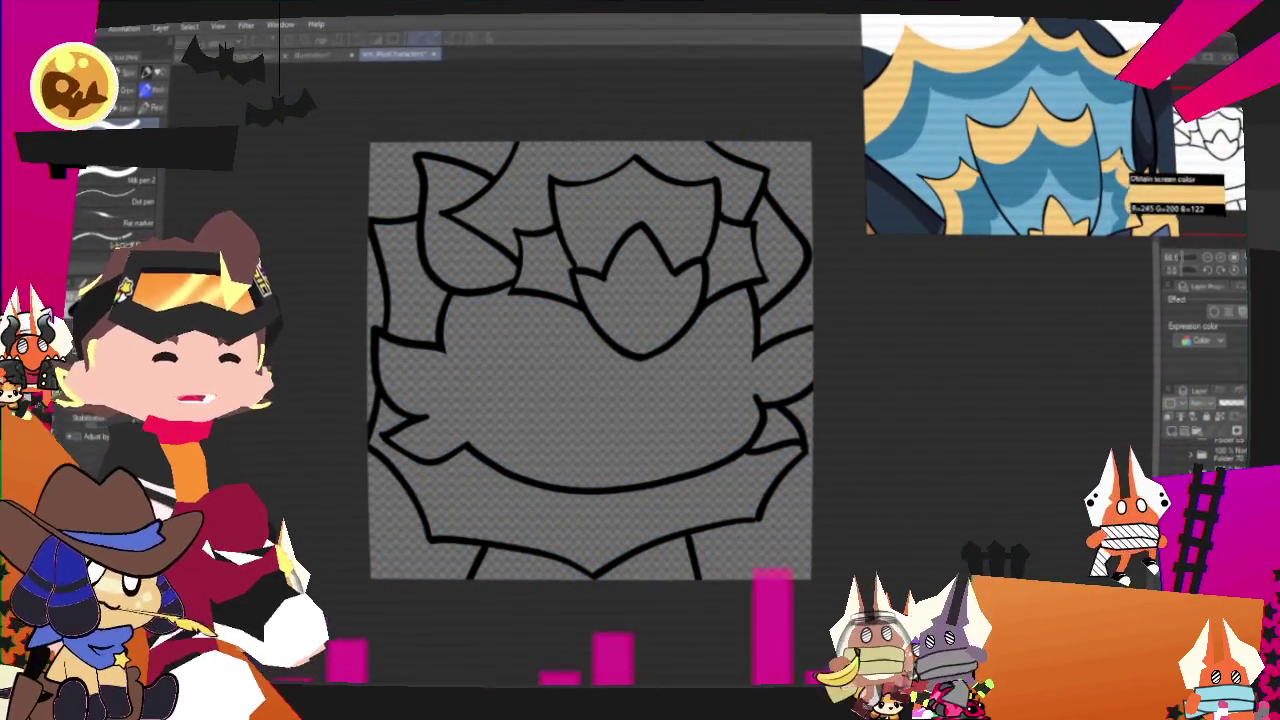
Step: Fill the tulip shape yellow and the surrounding hair areas with light blue eyedropped from the reference
key(g)
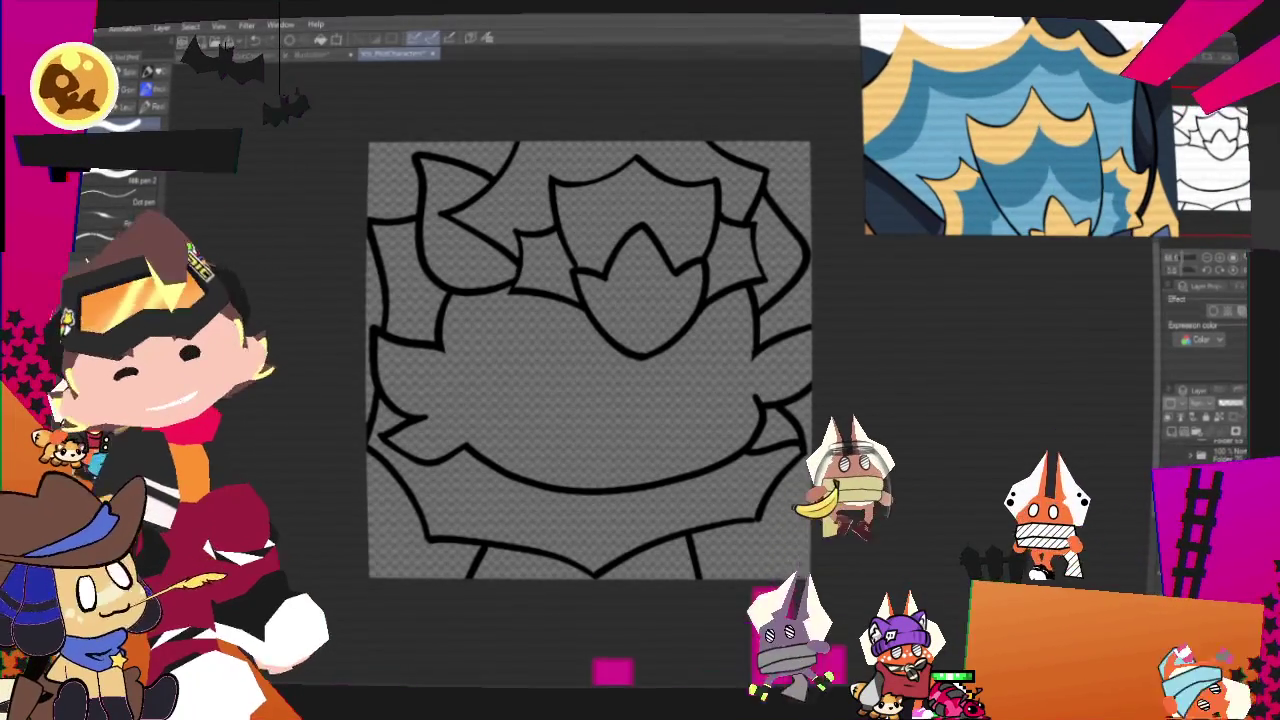
click(660, 278)
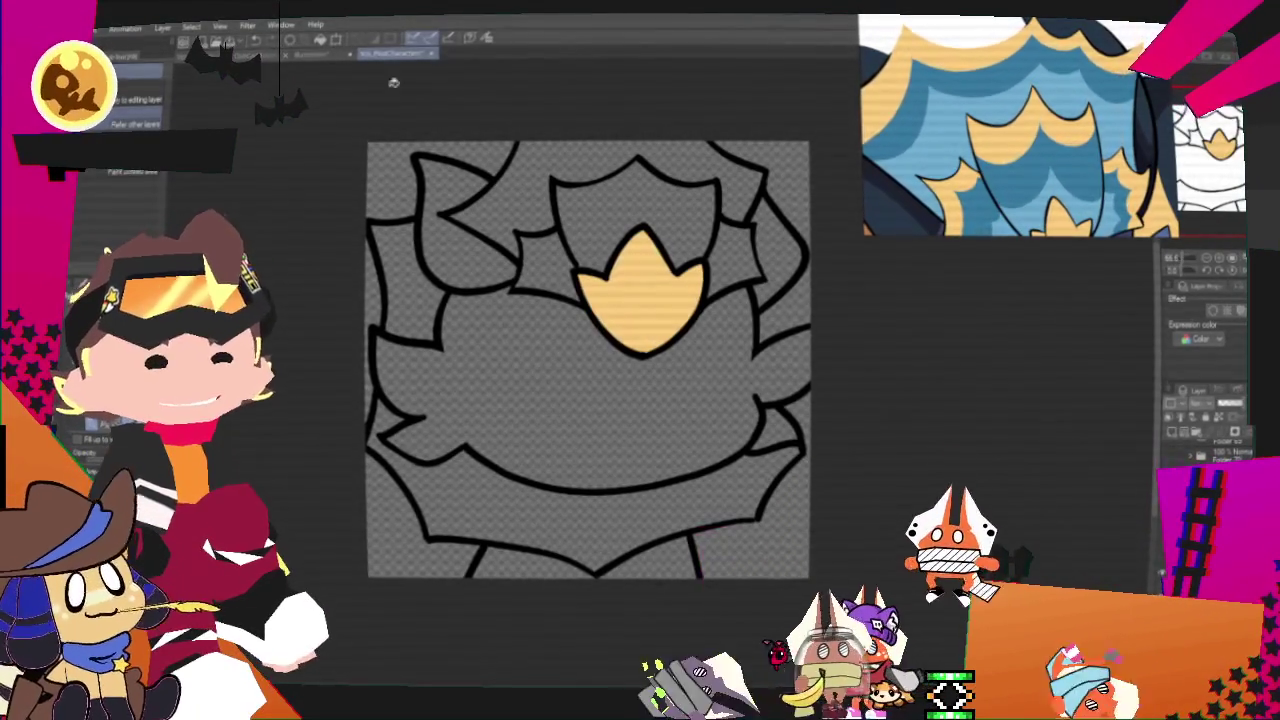
key(ctrl+shift+i)
click(948, 128)
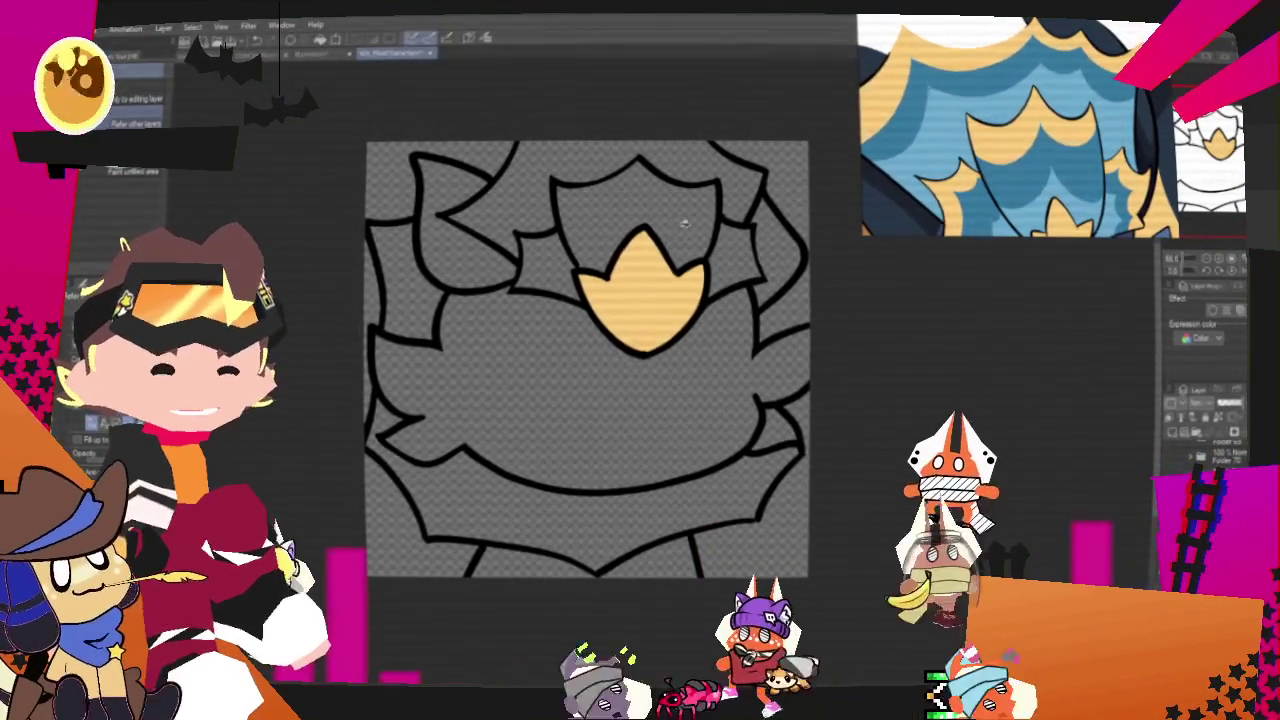
click(590, 165)
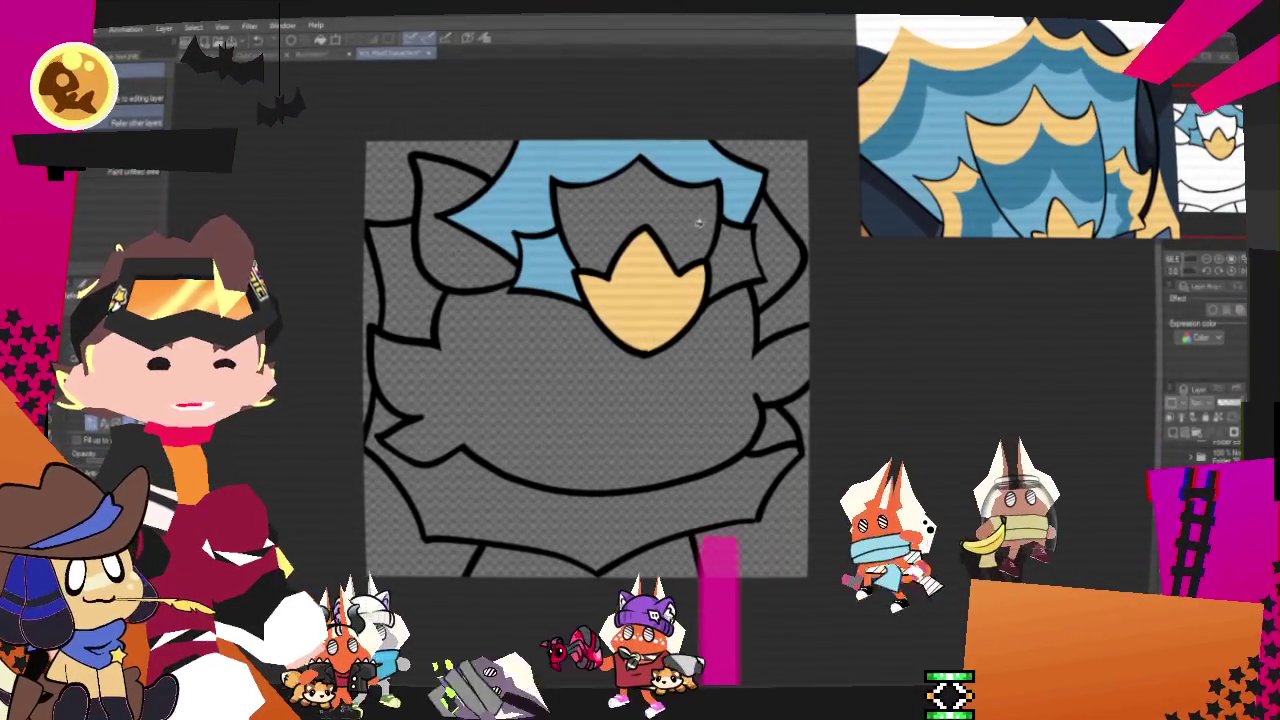
click(738, 235)
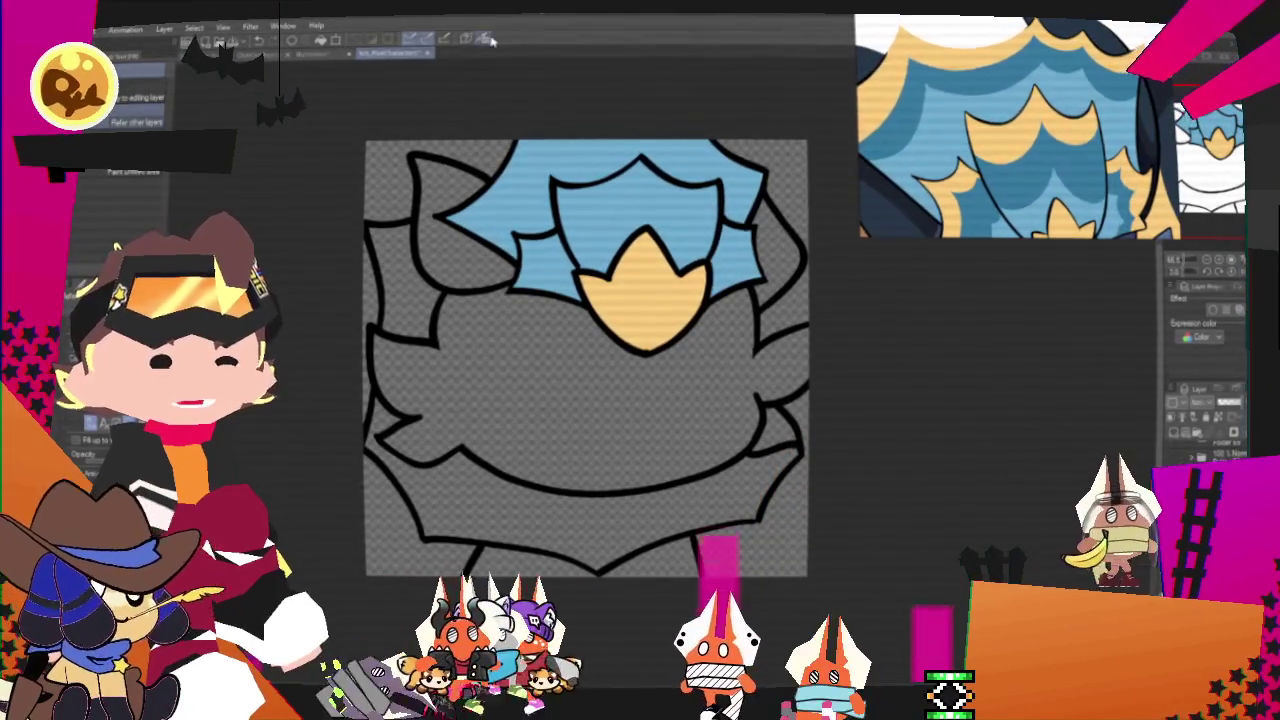
key(ctrl+shift+i)
click(957, 83)
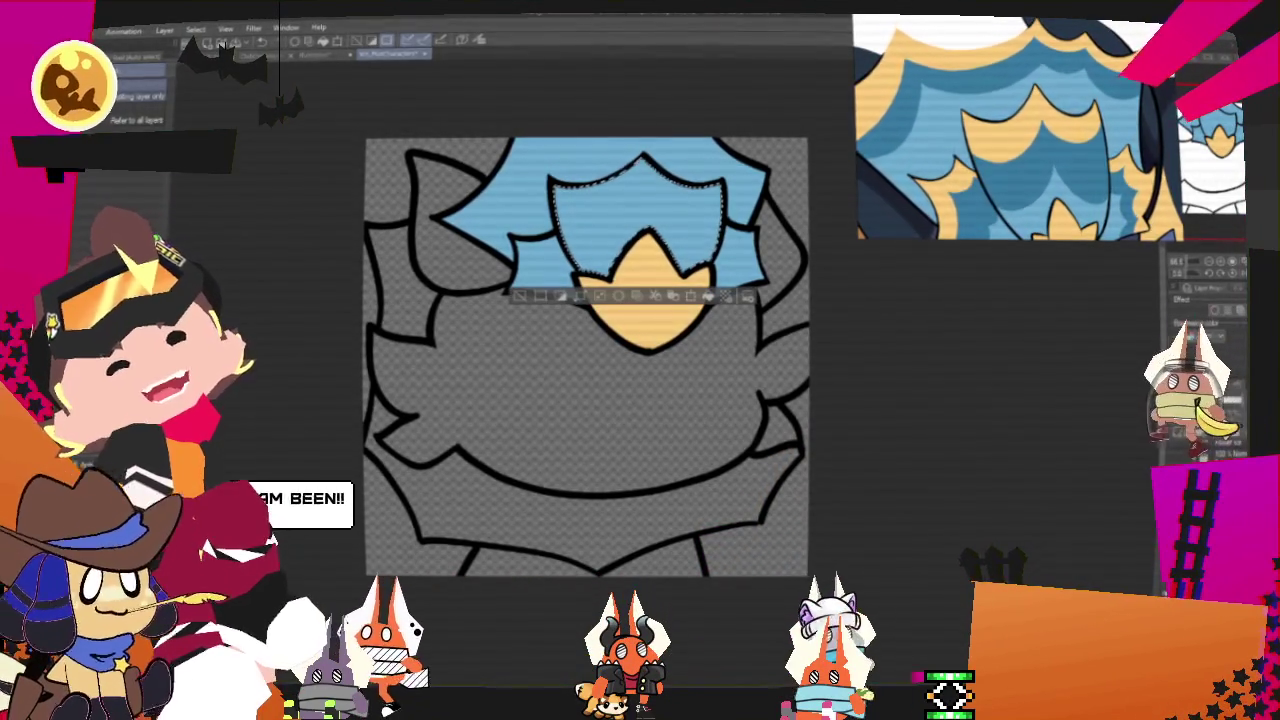
Step: With the pen, paint a wavy yellow top band and darker blue stripes on the shield crest
key(p)
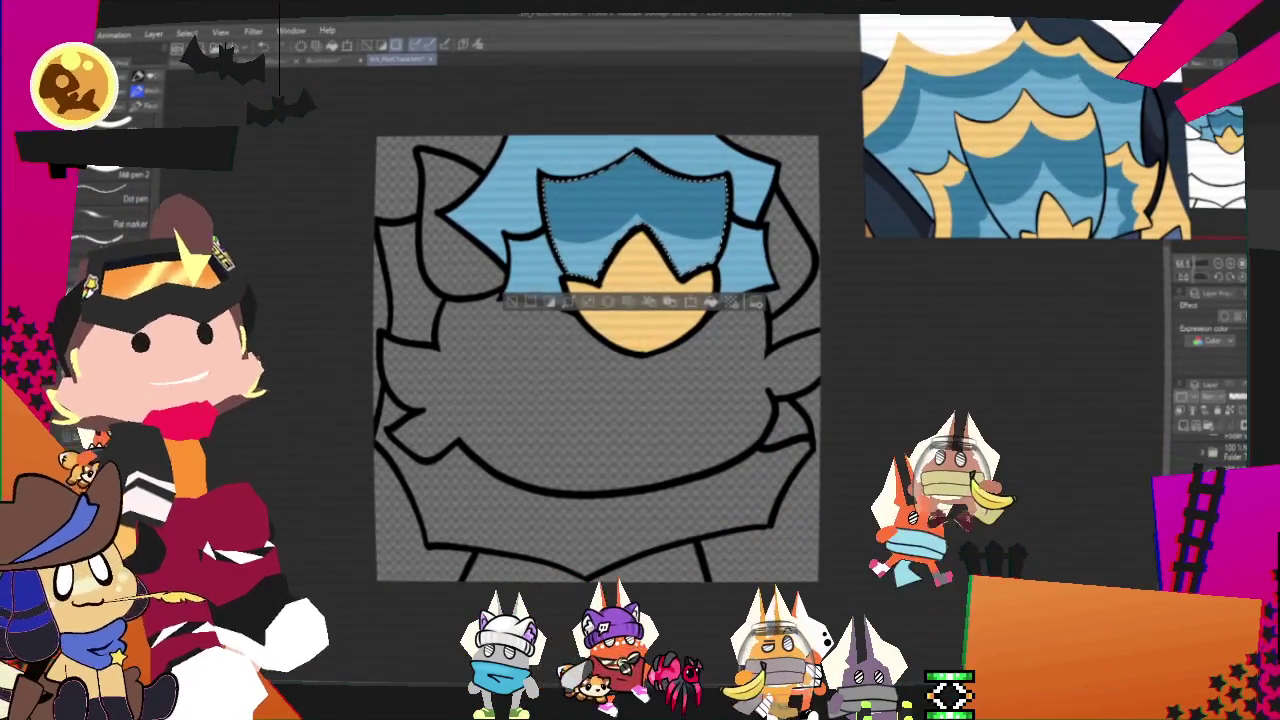
drag(597, 358, 612, 368)
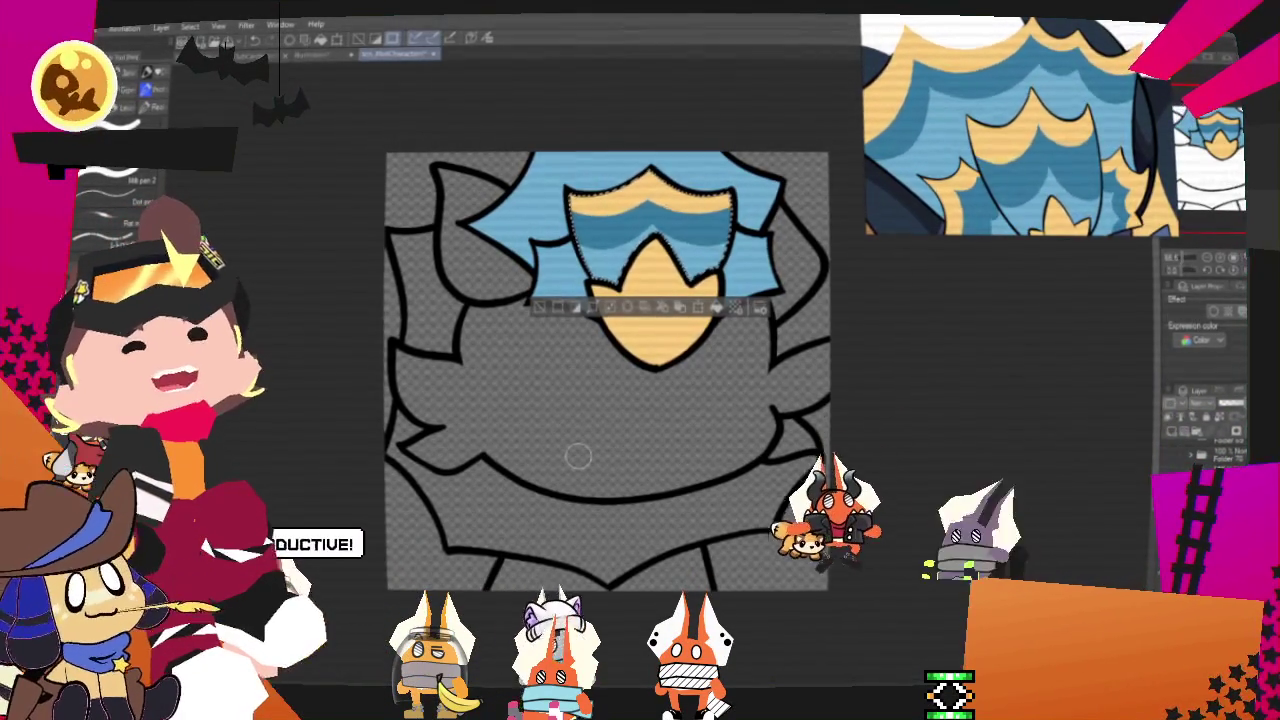
key(ctrl+d)
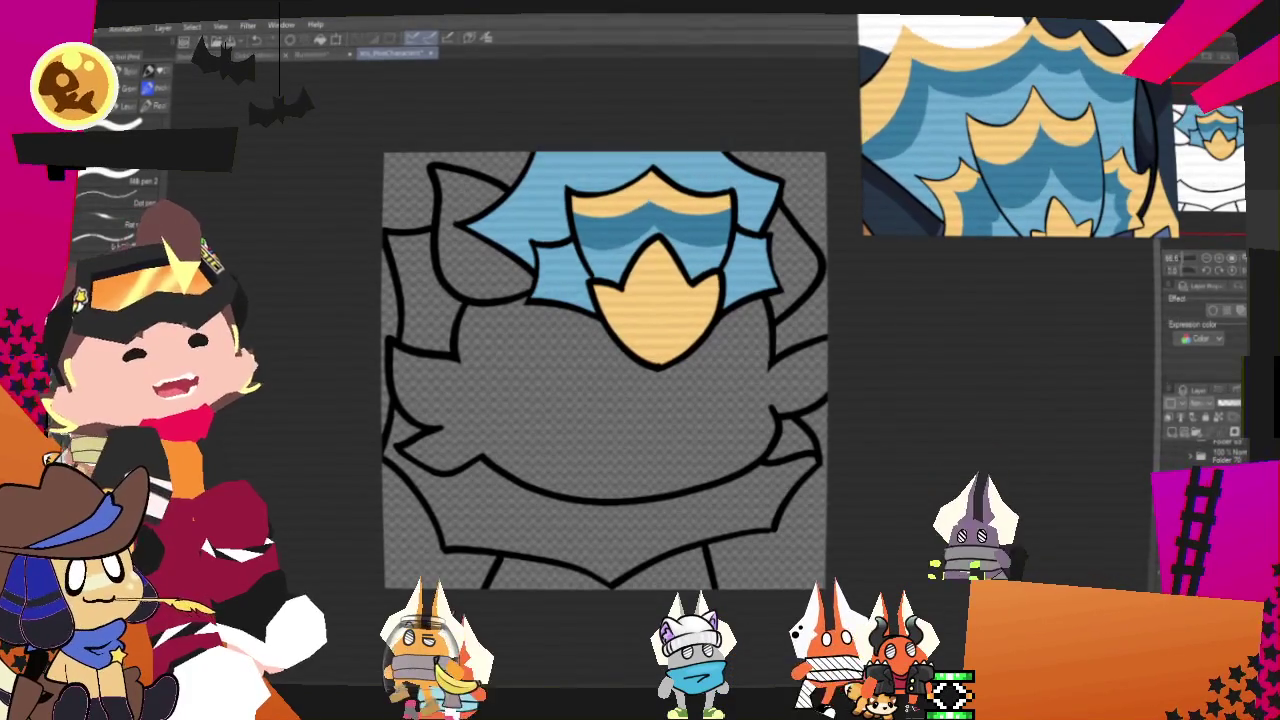
click(745, 262)
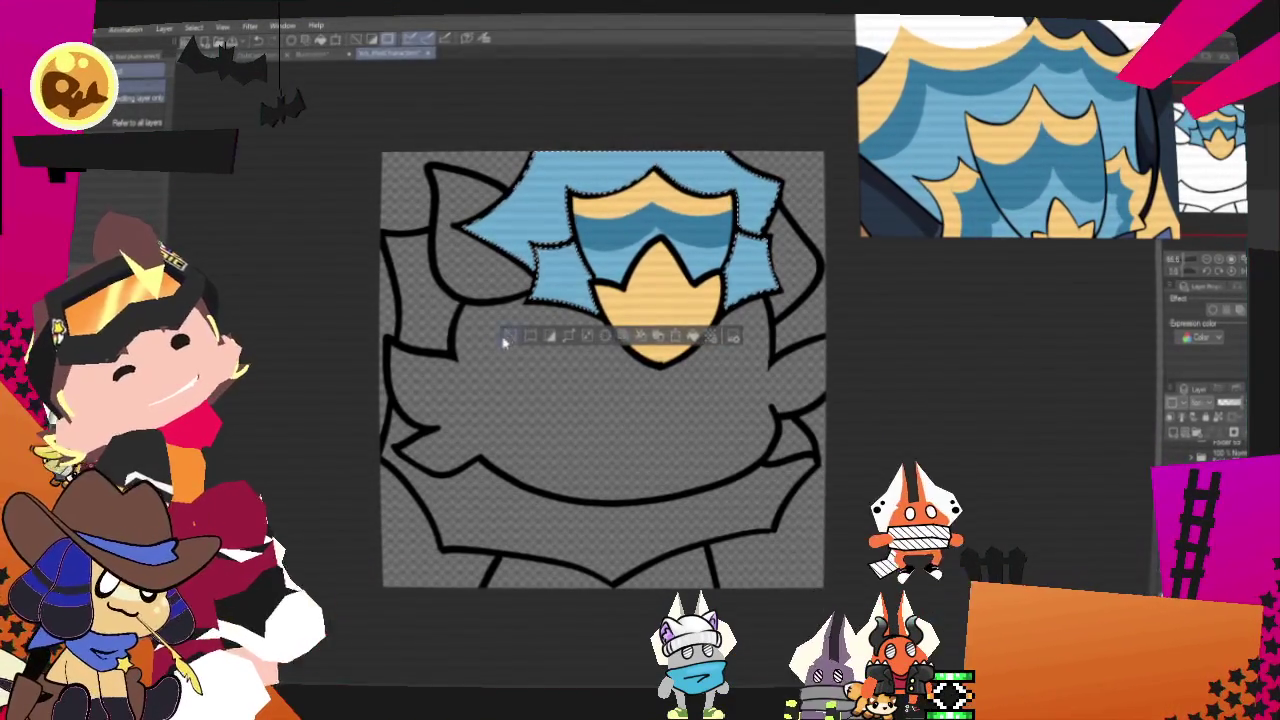
Step: Paint darker blue stripes and a yellow top edge inside the selected light-blue hair around the crest
click(692, 230)
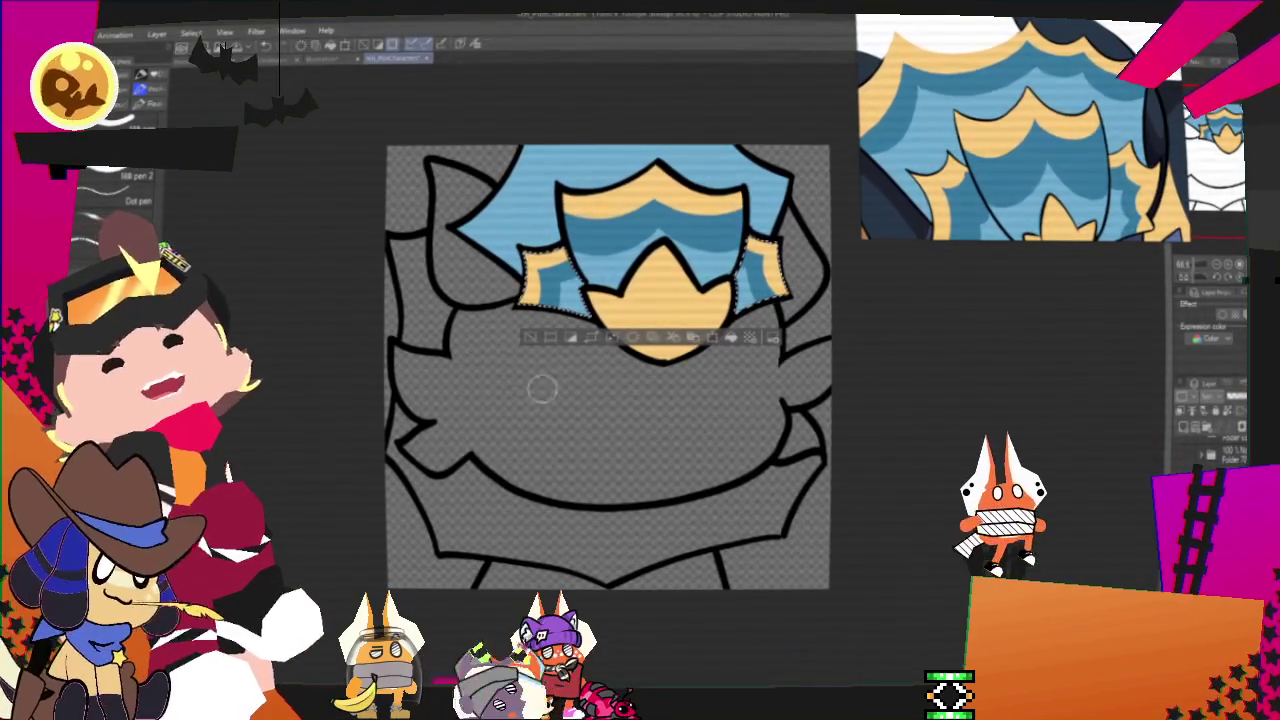
key(ctrl+d)
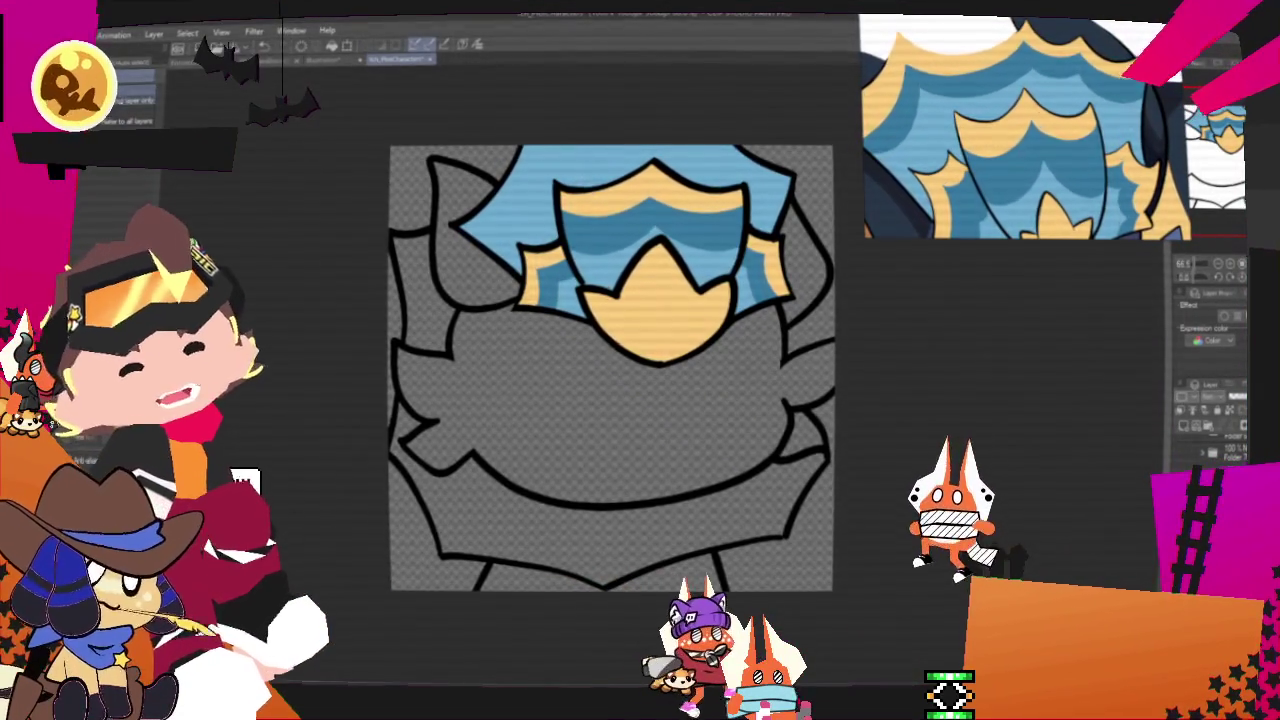
click(713, 236)
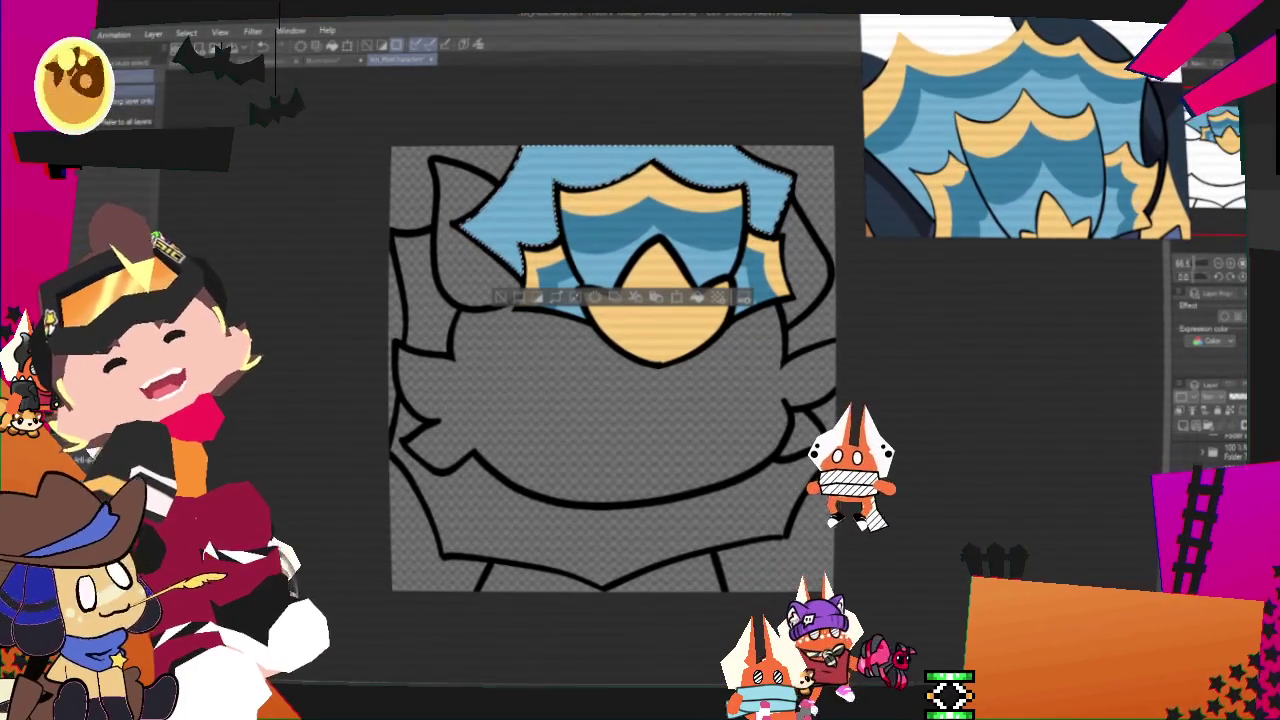
key(p)
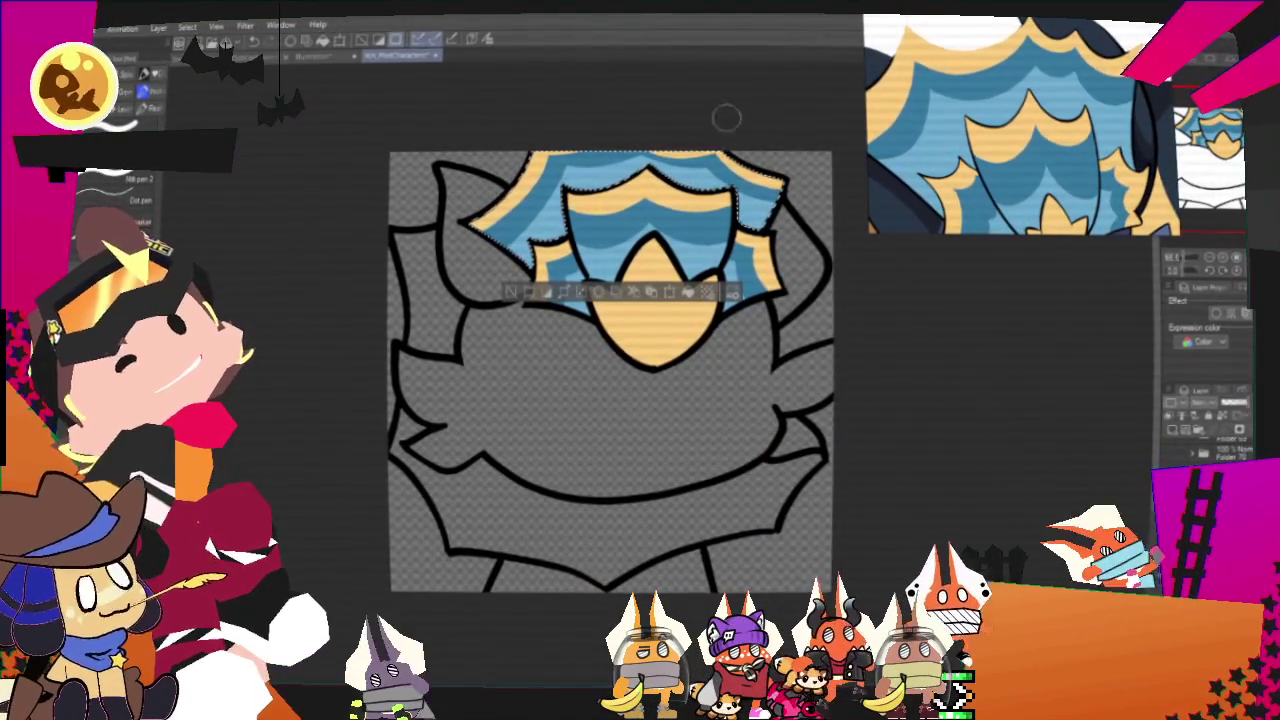
key(ctrl+d)
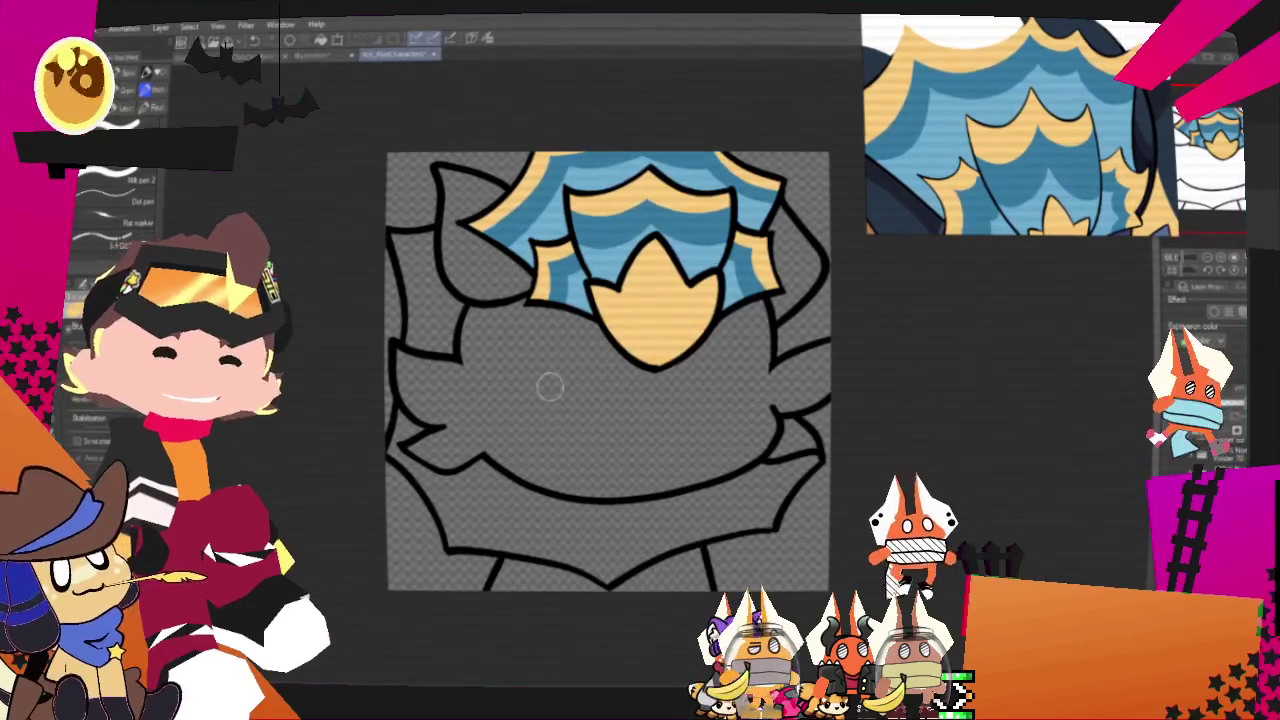
Step: Fill the left ear and the spiky collar with dark navy
scroll(550, 387, down, 2)
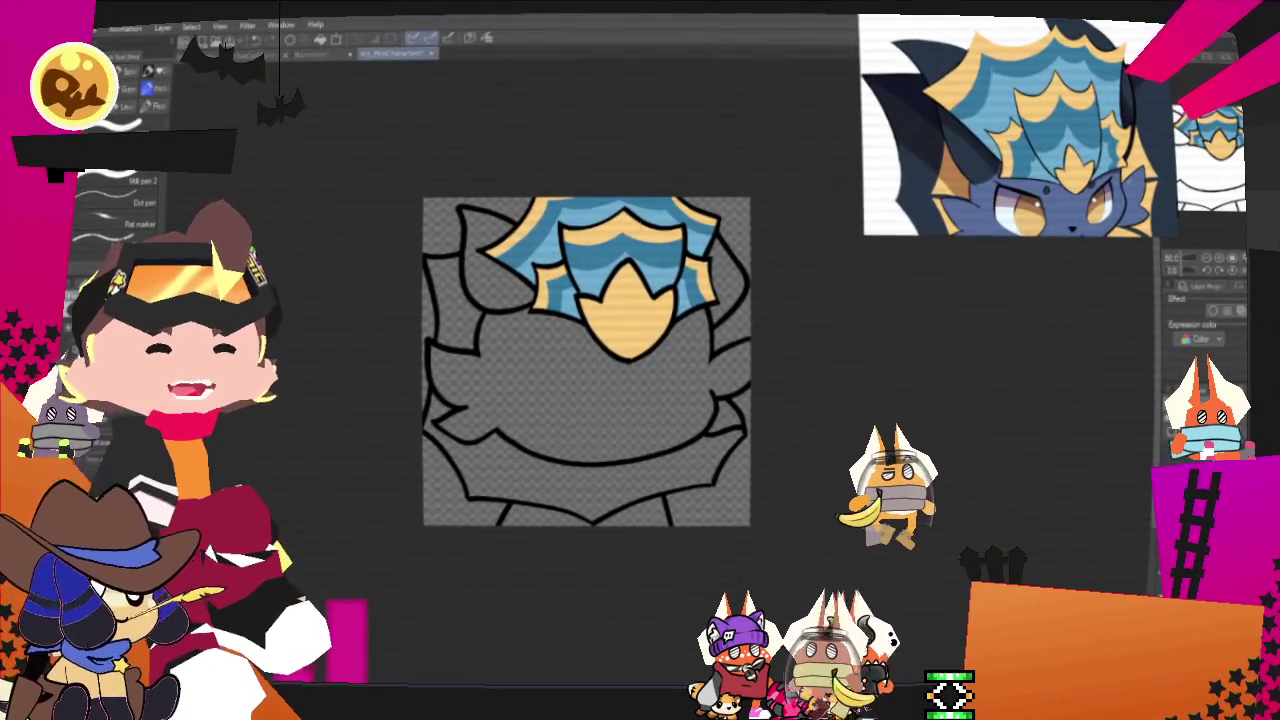
scroll(580, 215, up, 2)
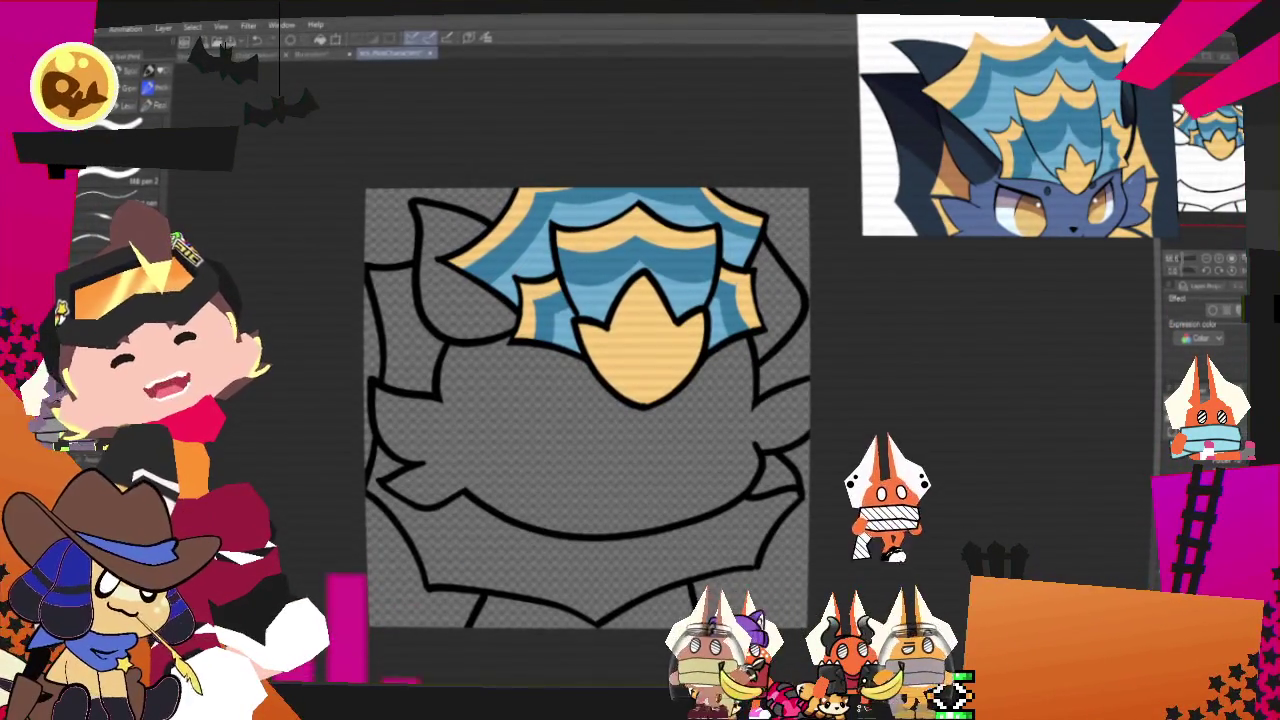
scroll(502, 233, up, 1)
key(g)
click(455, 270)
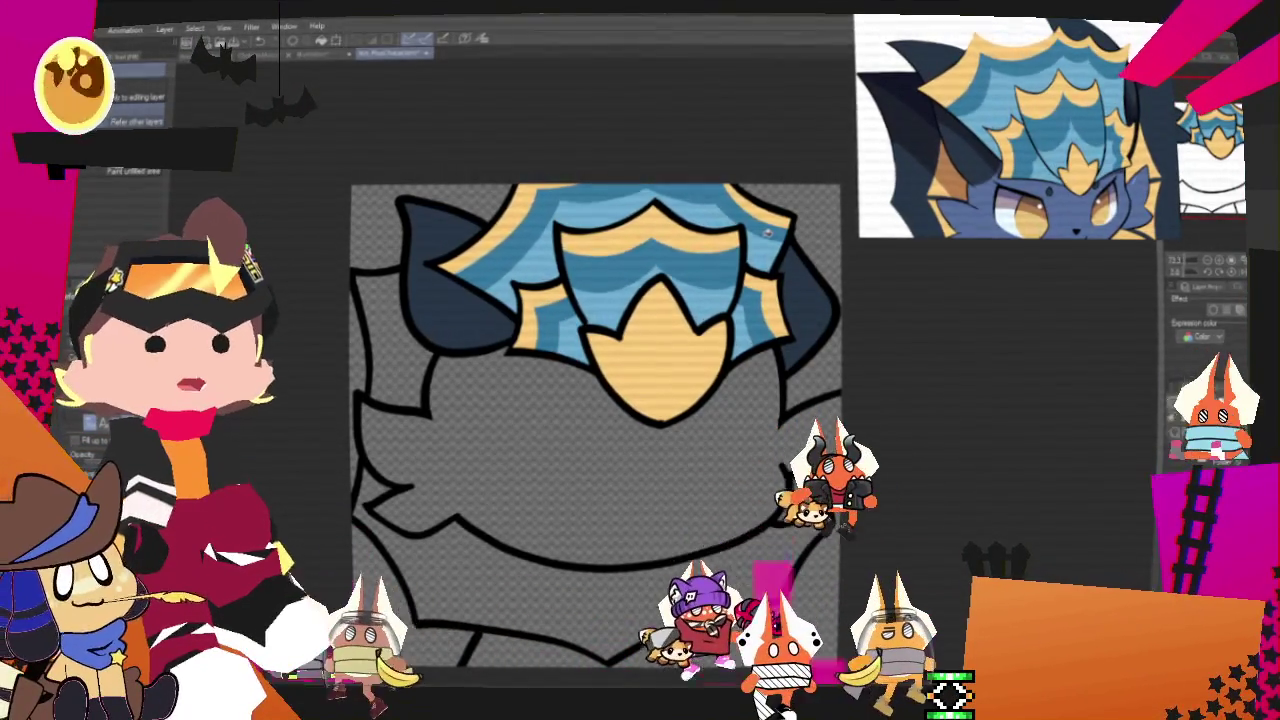
scroll(700, 190, down, 1)
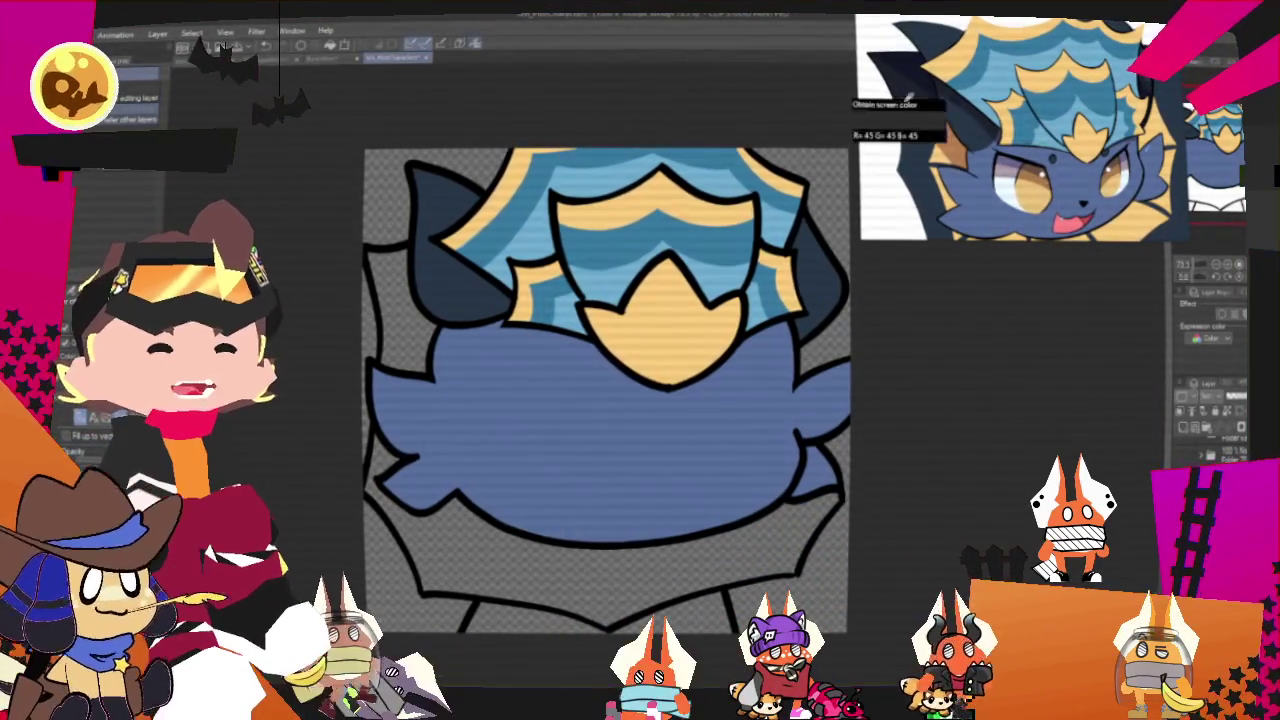
key(ctrl+minus)
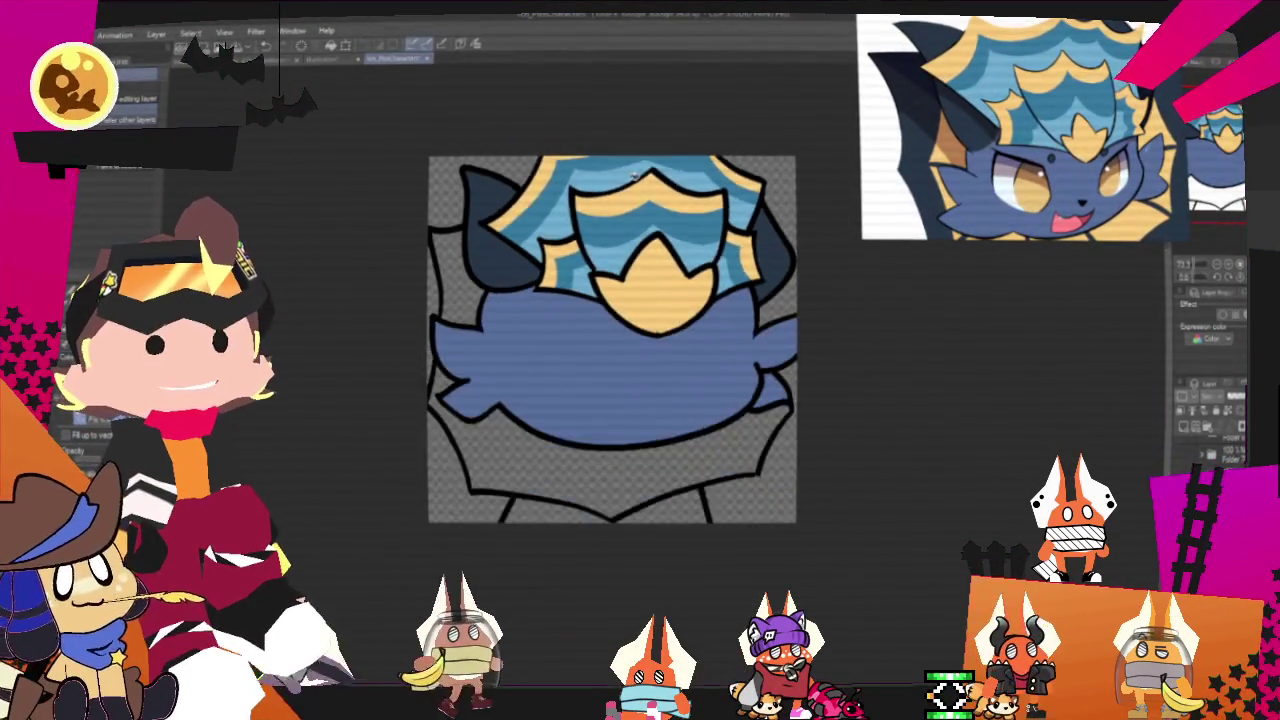
key(ctrl+plus)
click(490, 509)
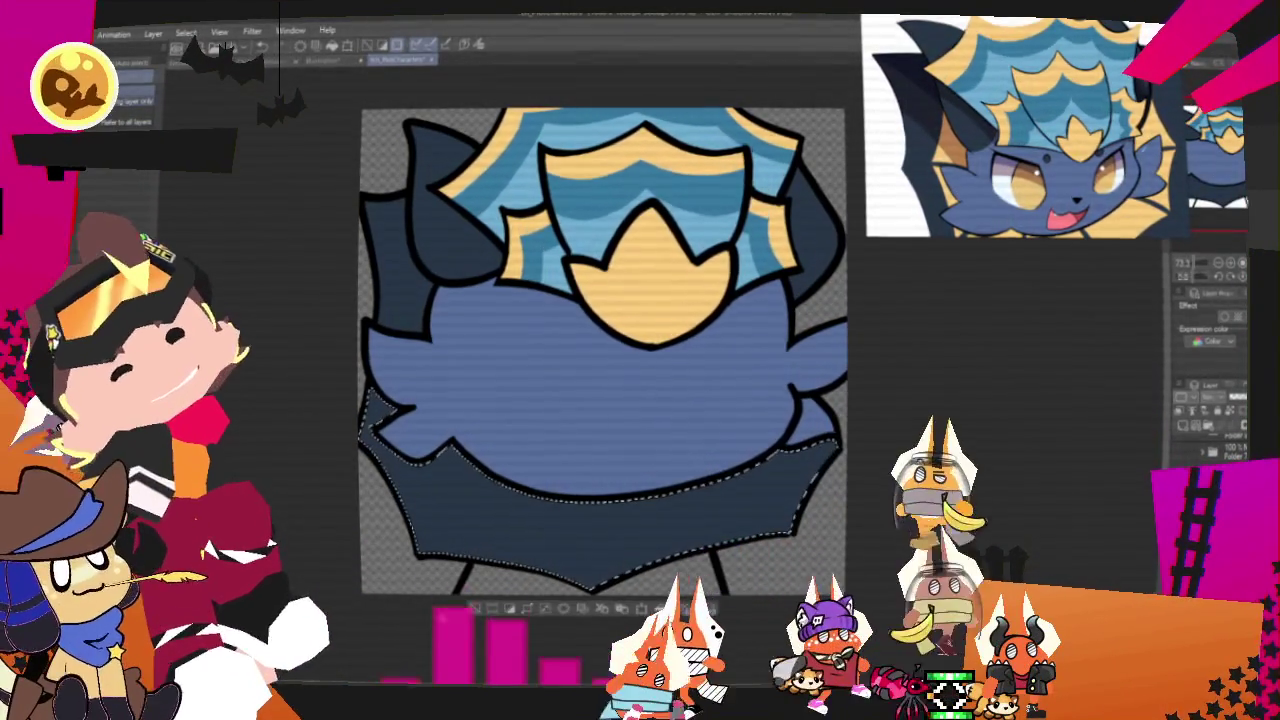
Step: Paint a yellow band across the selected navy collar
shift+click(490, 206)
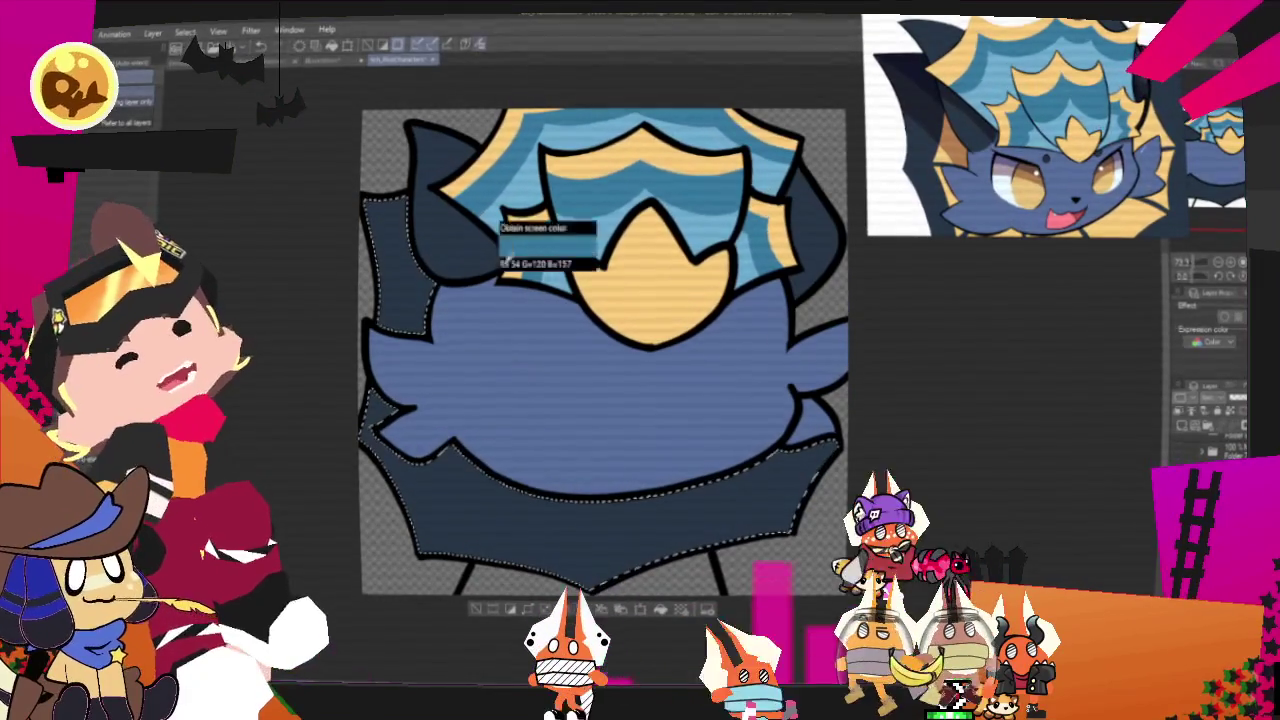
key(p)
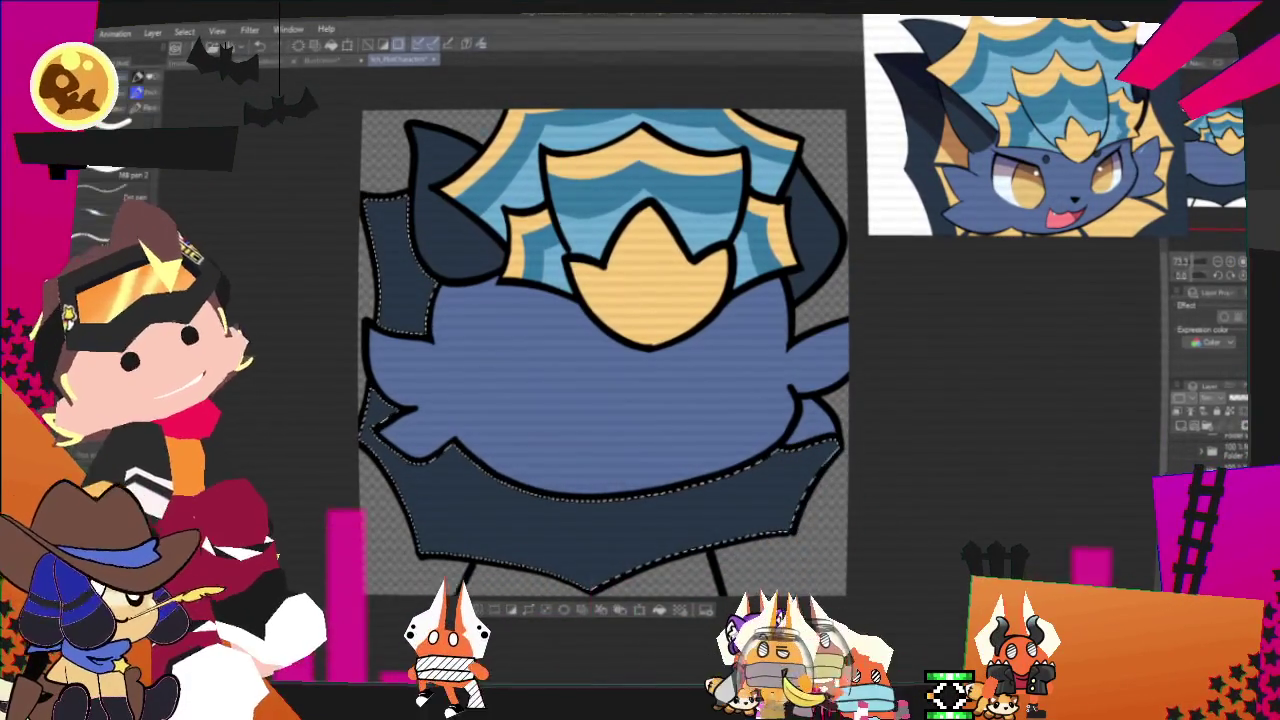
drag(422, 463, 588, 550)
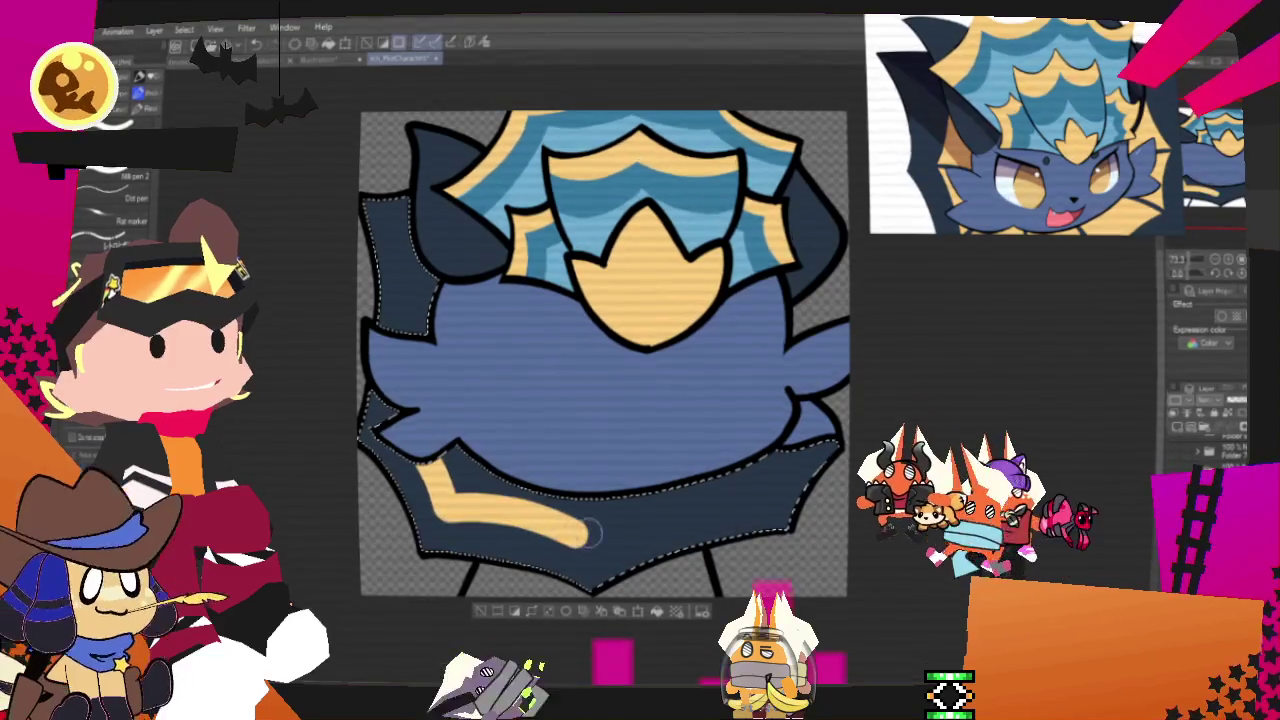
drag(600, 525, 780, 492)
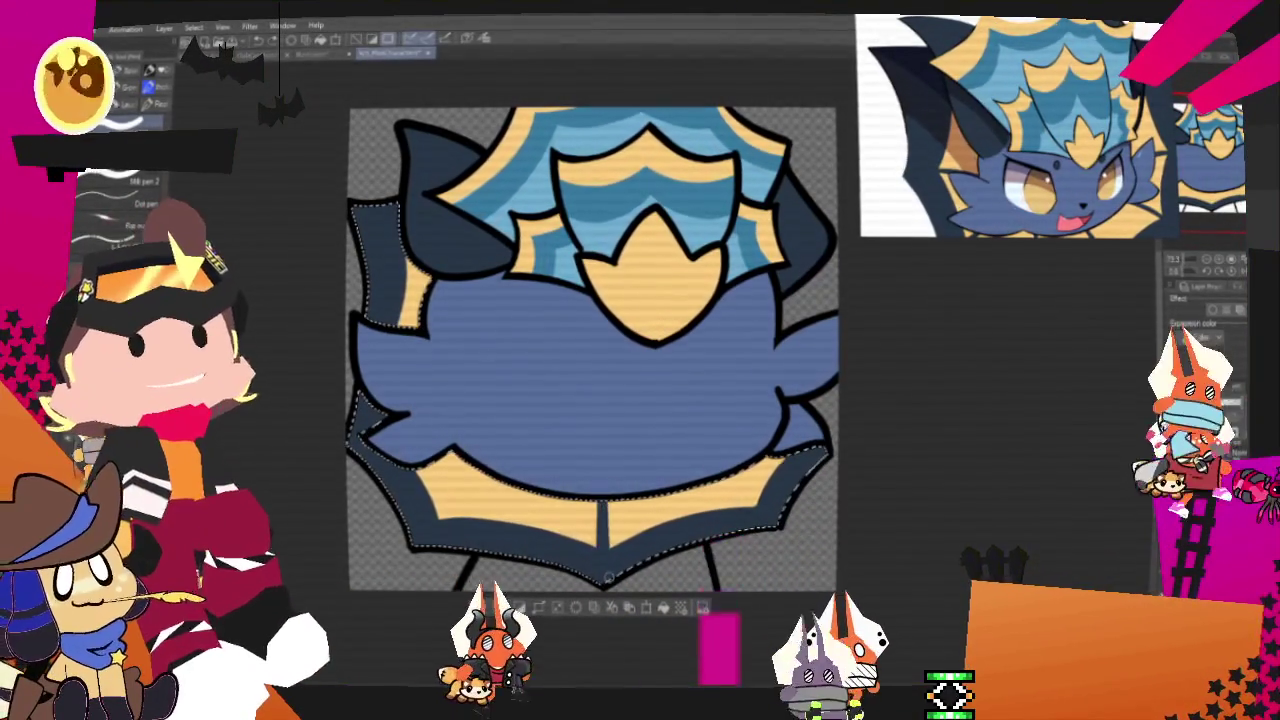
Step: Split the yellow collar band into spikes with three dark vertical lines
drag(603, 505, 603, 548)
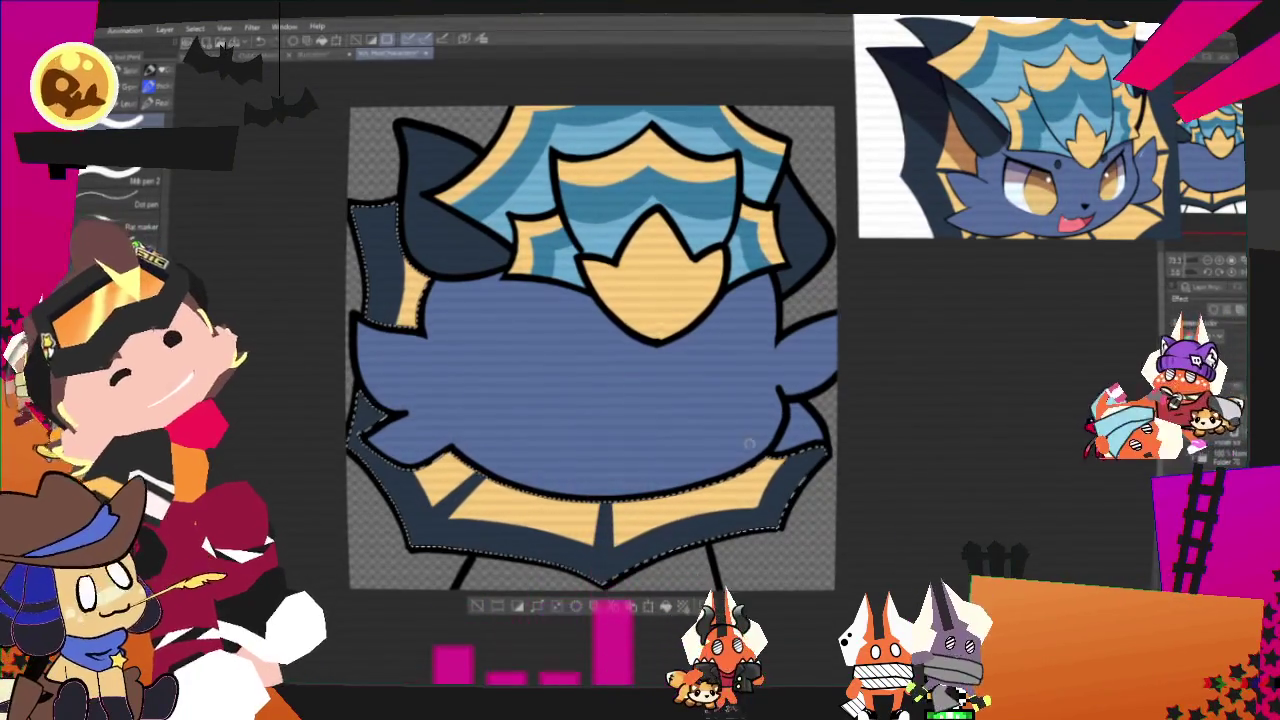
drag(522, 500, 520, 545)
drag(735, 480, 760, 510)
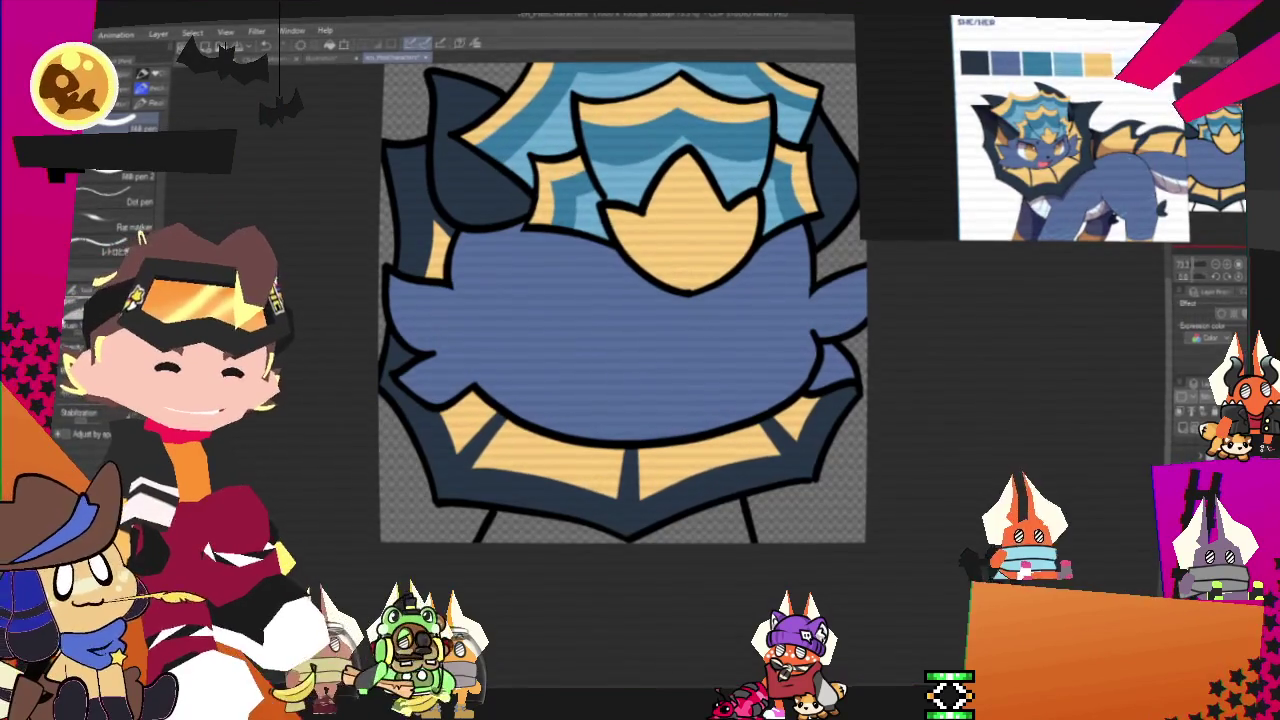
Step: Paint the chest below the collar blue with a white centre patch, then deselect
scroll(734, 538, up, 1)
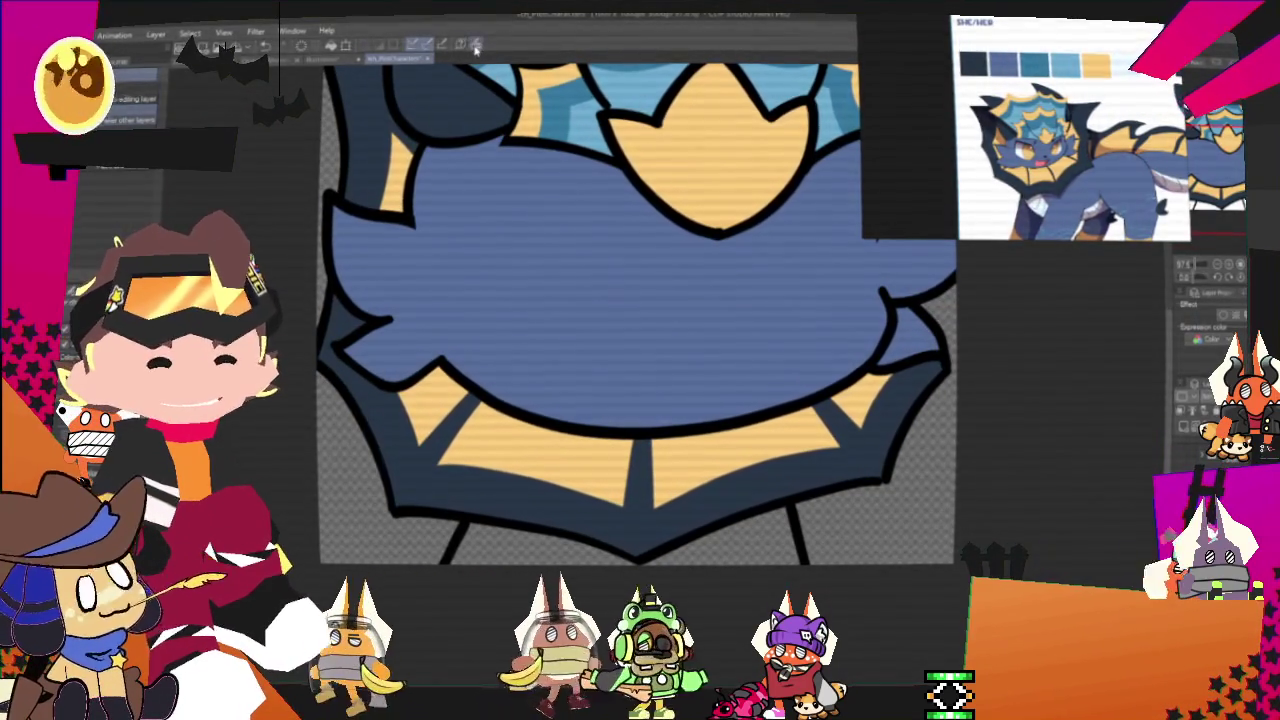
scroll(780, 519, up, 1)
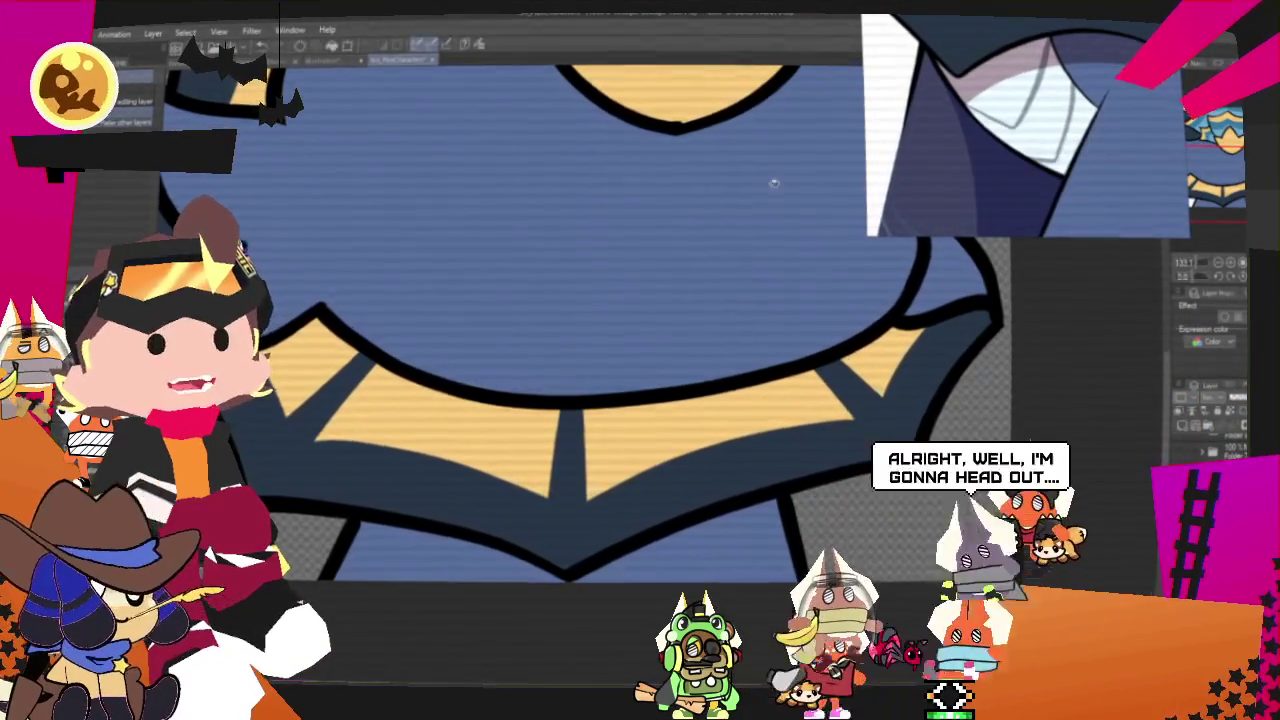
scroll(667, 243, down, 2)
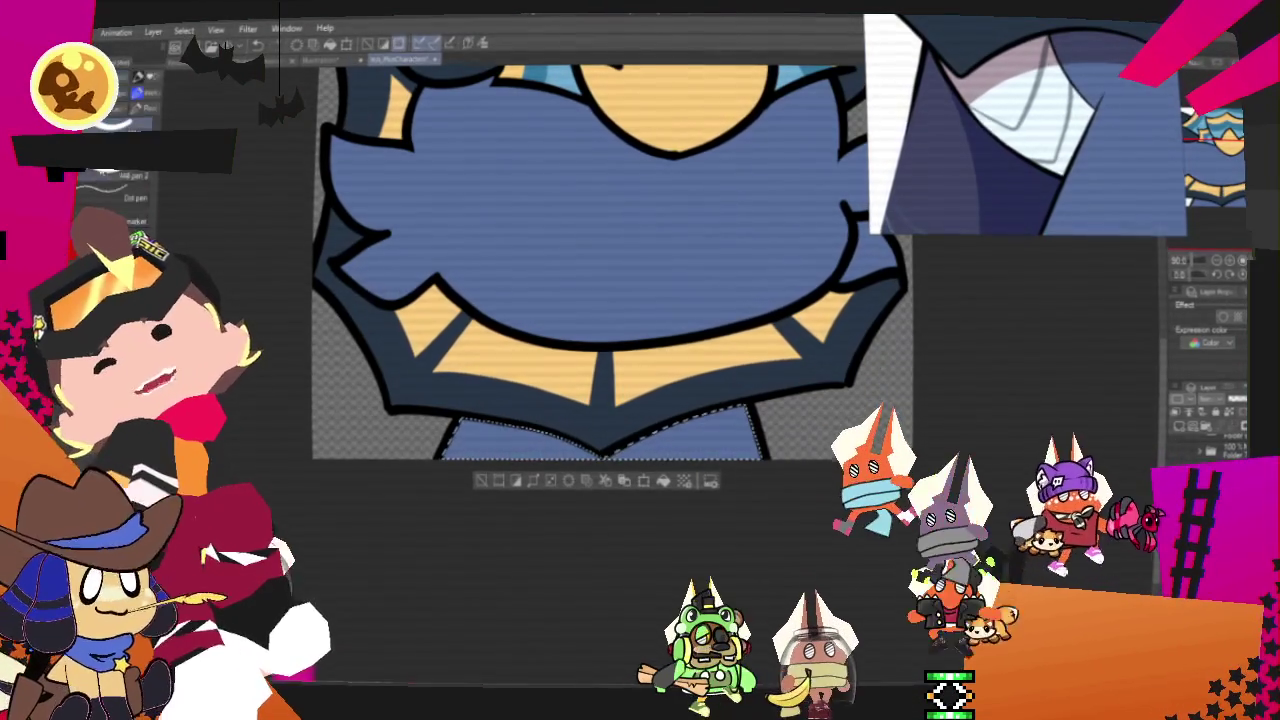
key(p)
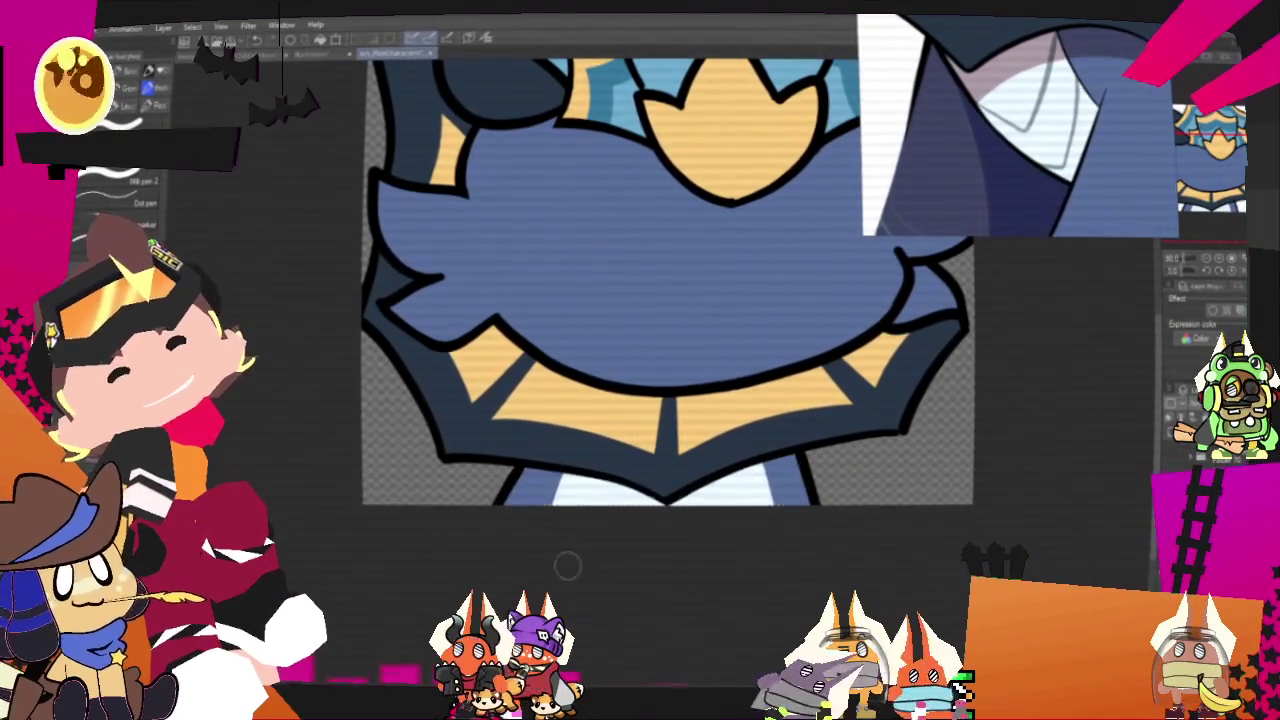
key(ctrl+d)
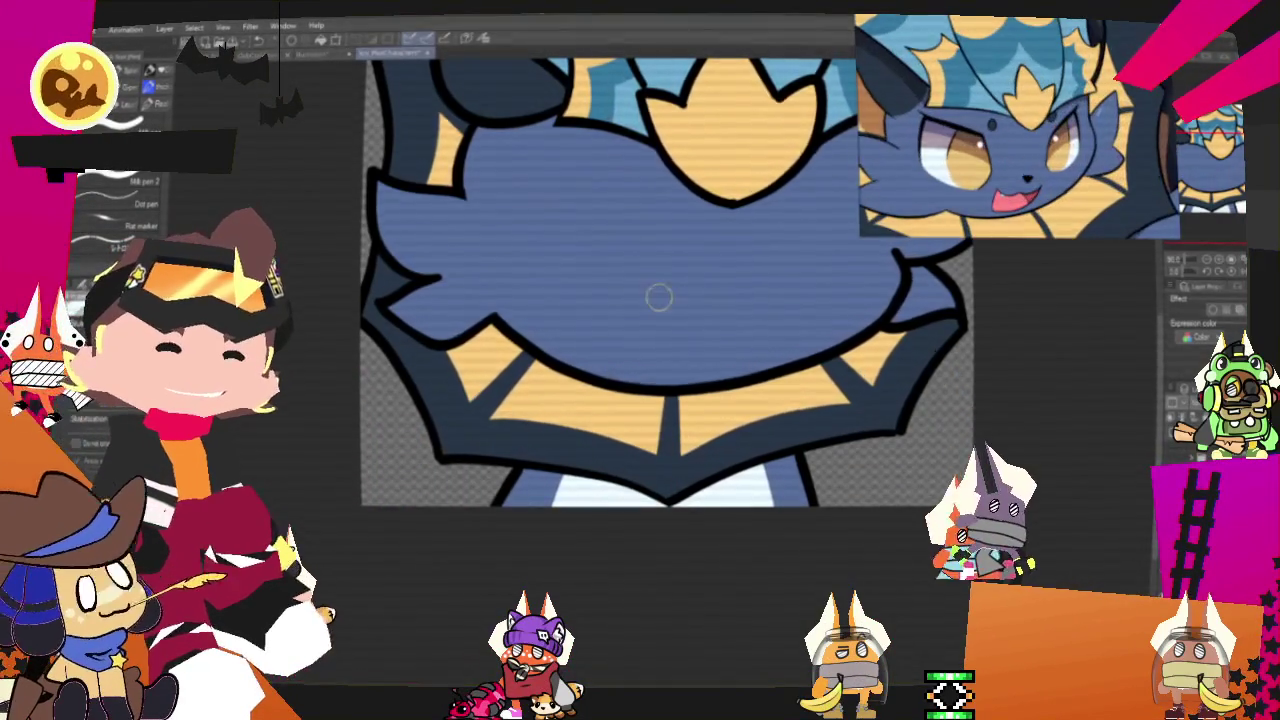
scroll(666, 289, down, 2)
scroll(675, 255, down, 1)
scroll(675, 255, up, 1)
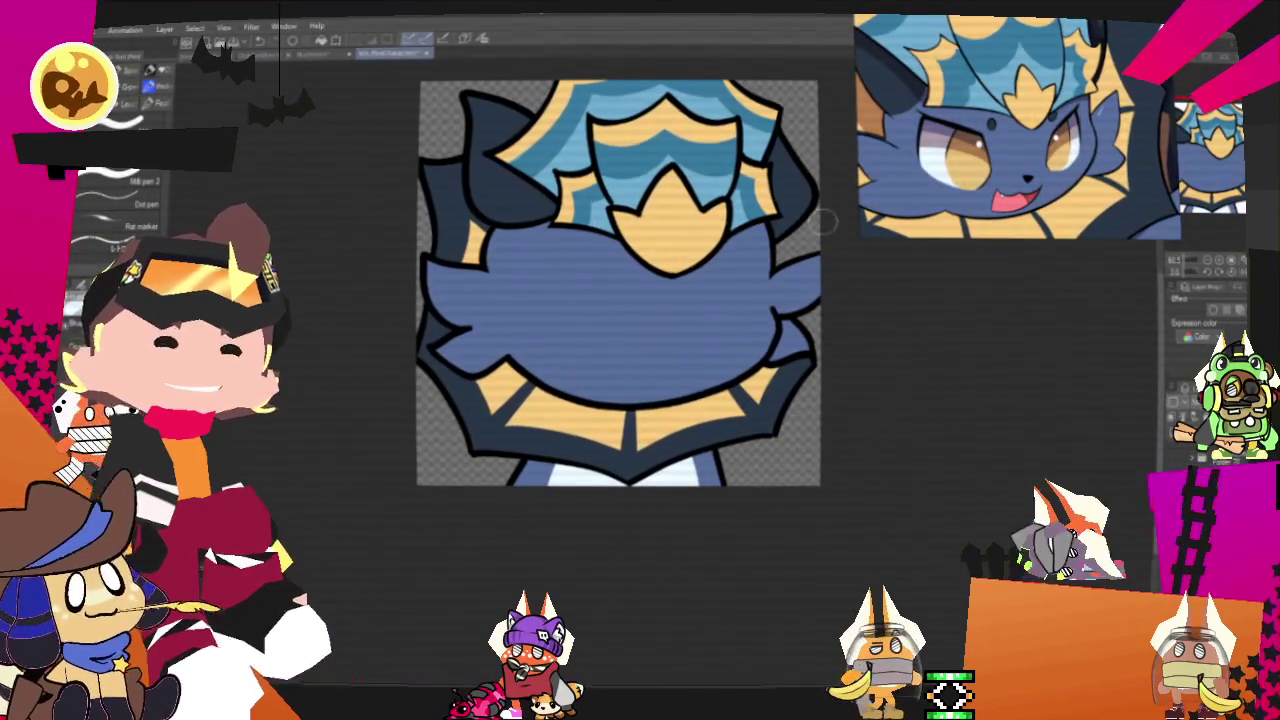
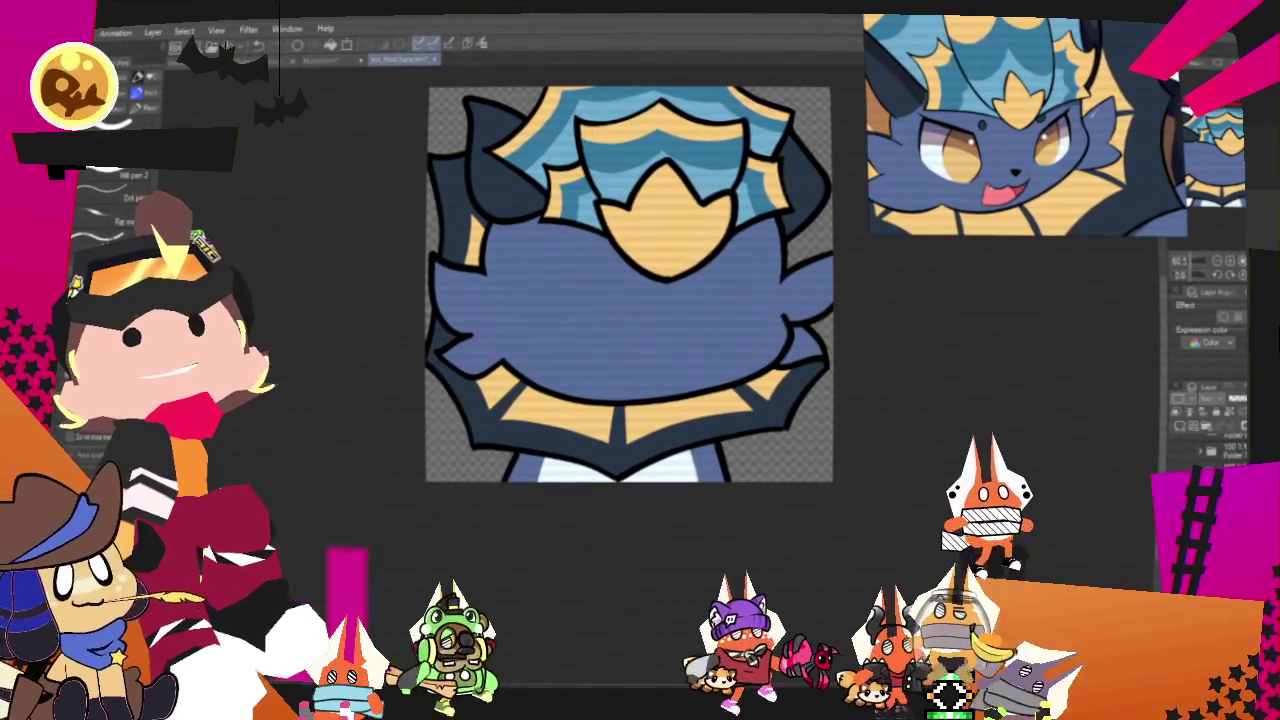
Step: Zoom out briefly, then zoom in close on the character's blue body and yellow-trimmed collar
scroll(871, 354, down, 2)
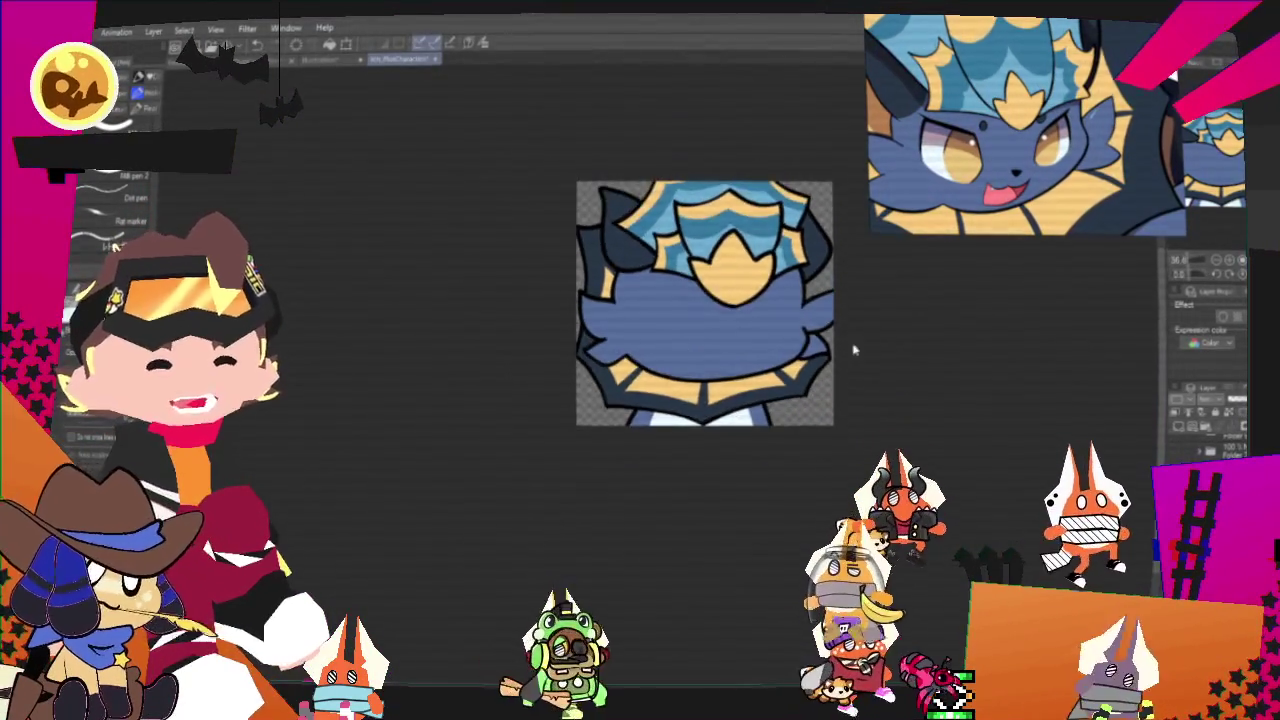
scroll(871, 354, up, 2)
scroll(880, 340, up, 3)
scroll(895, 338, up, 2)
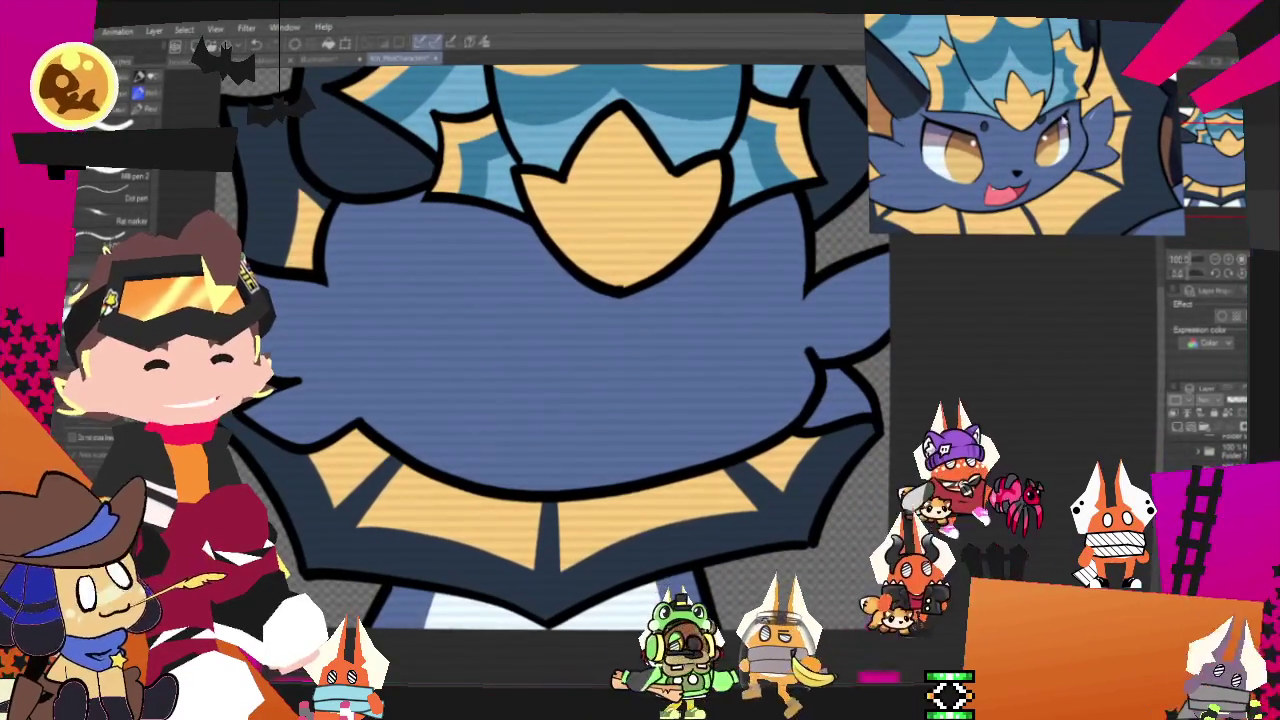